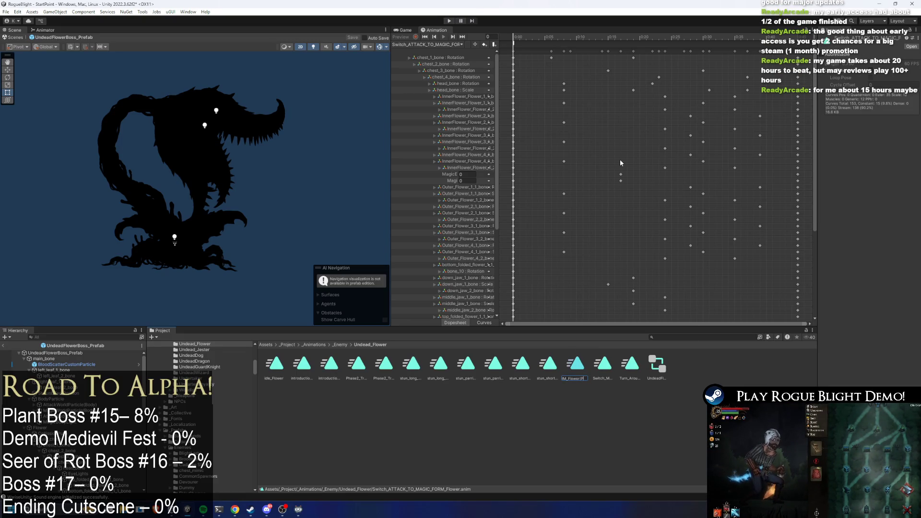
# Add the (P1) suffix to the Switch_MAGIC_TO_ATTACK_FORM_Flower clip's name
pyautogui.press('Return')
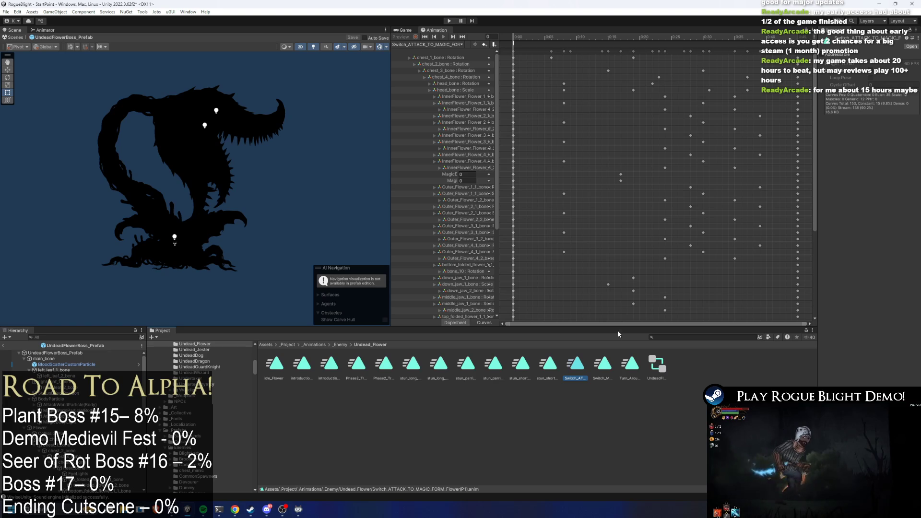
pyautogui.click(613, 368)
pyautogui.rightClick(613, 369)
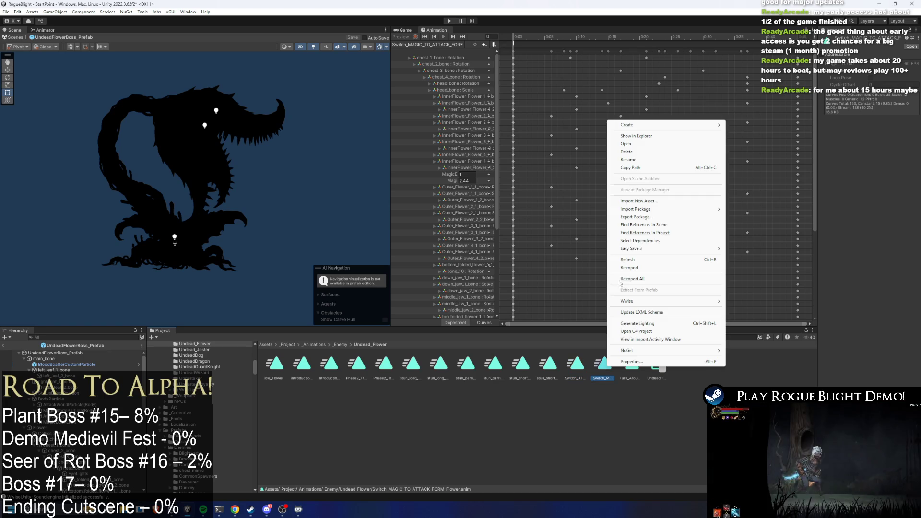
pyautogui.click(631, 159)
pyautogui.press('End')
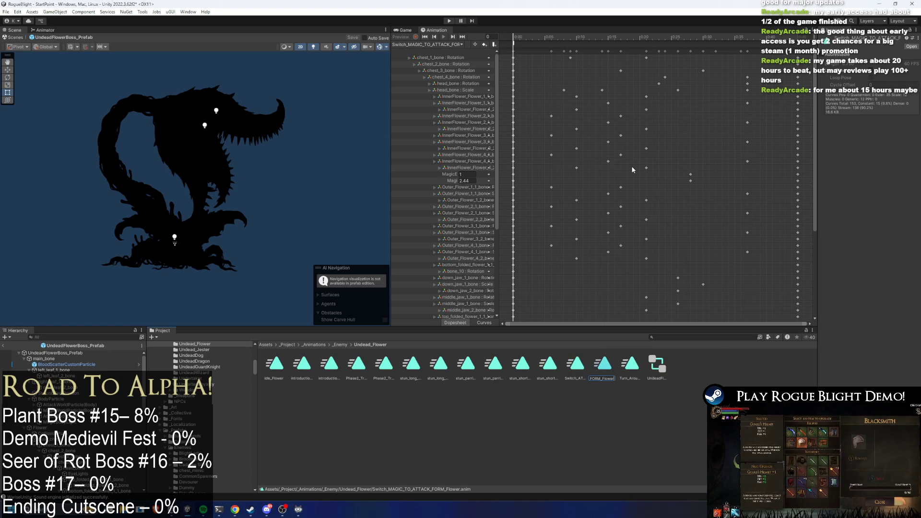
pyautogui.write('_P1')
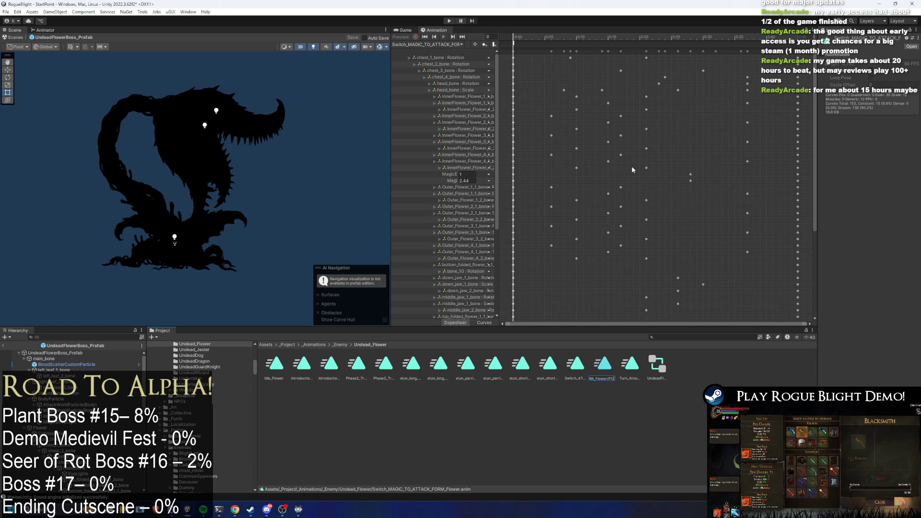
pyautogui.press('Return')
# Duplicate the attack-to-magic (P1) switch clip and rename the copy to (P2)
pyautogui.click(583, 366)
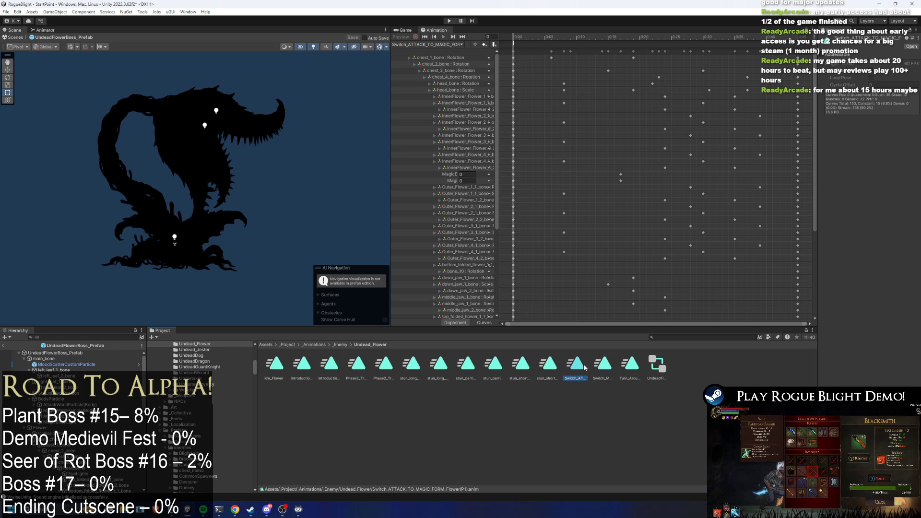
pyautogui.hotkey('ctrl', 'd')
pyautogui.rightClick(606, 368)
pyautogui.click(641, 160)
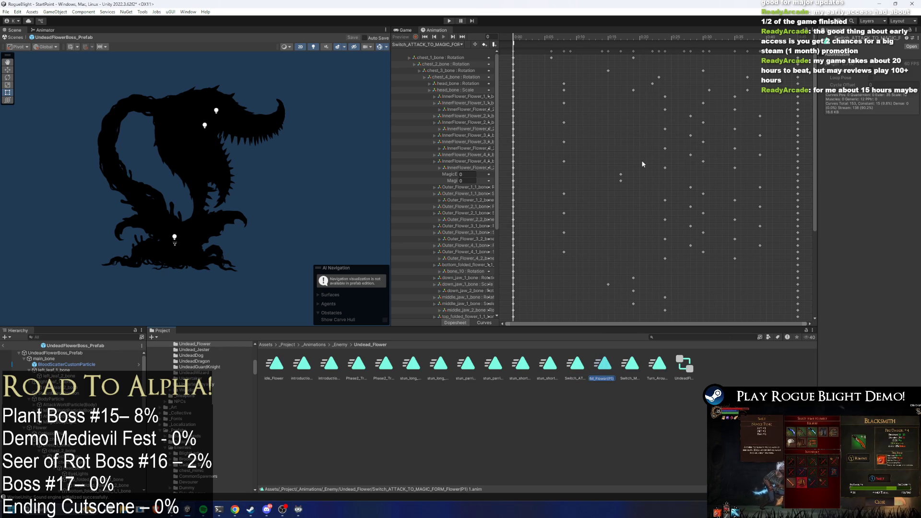
pyautogui.press('BackSpace')
pyautogui.press('BackSpace')
pyautogui.press('BackSpace')
pyautogui.write('2')
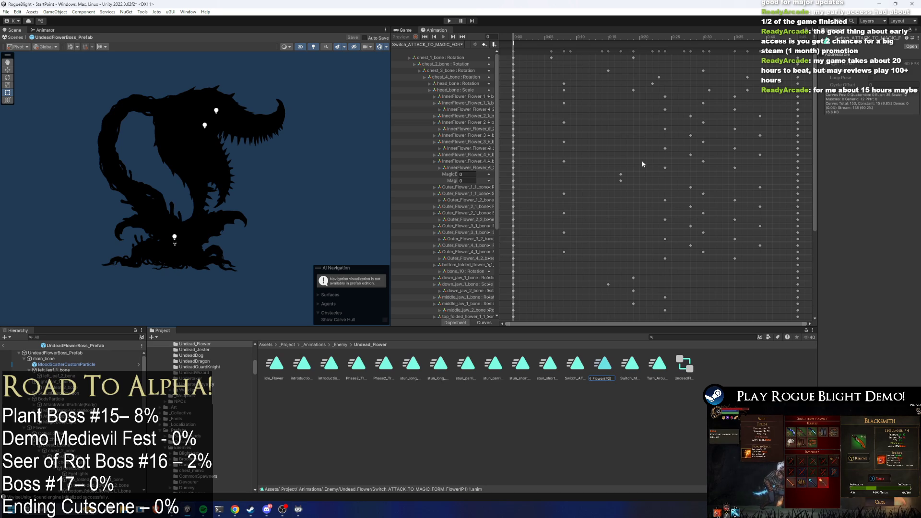
pyautogui.write(')')
pyautogui.press('Return')
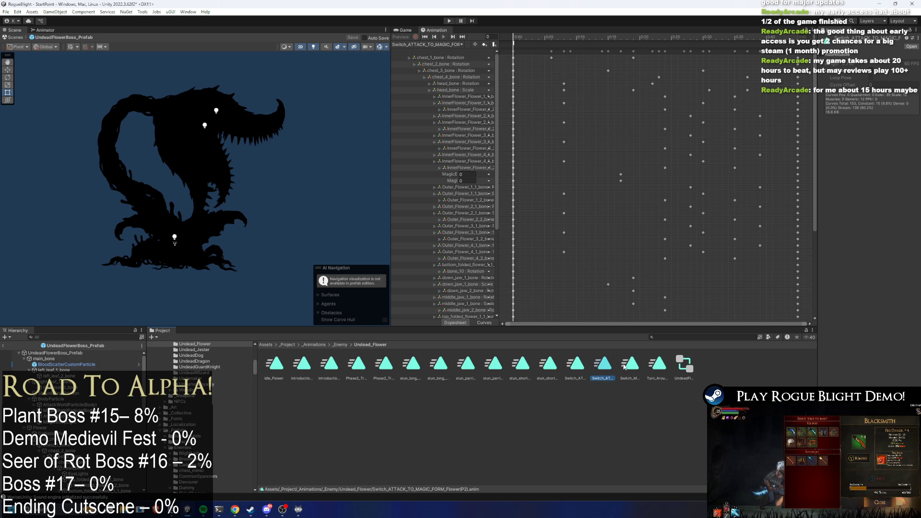
# Duplicate the magic-to-attack (P1) clip as Switch_MAGIC_TO_ATTACK_FORM_Flower(P2)
pyautogui.click(634, 366)
pyautogui.hotkey('ctrl', 'd')
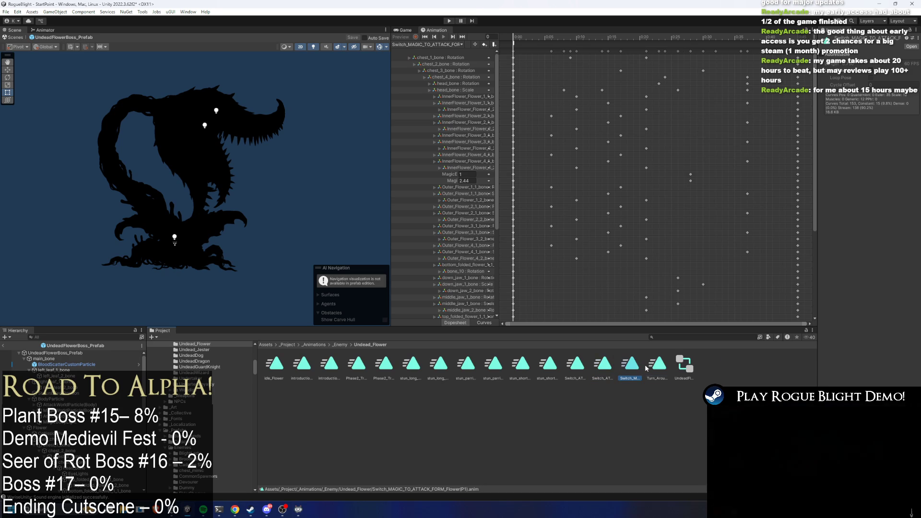
pyautogui.rightClick(661, 368)
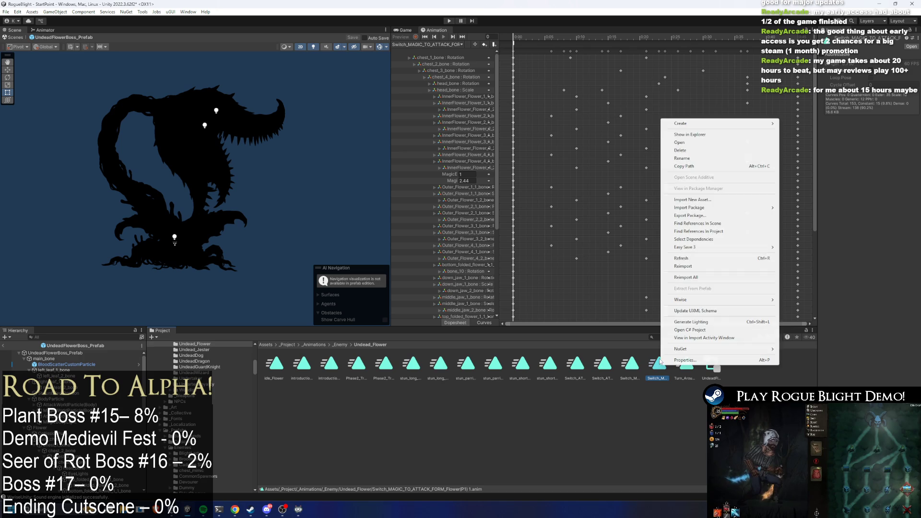
pyautogui.click(686, 159)
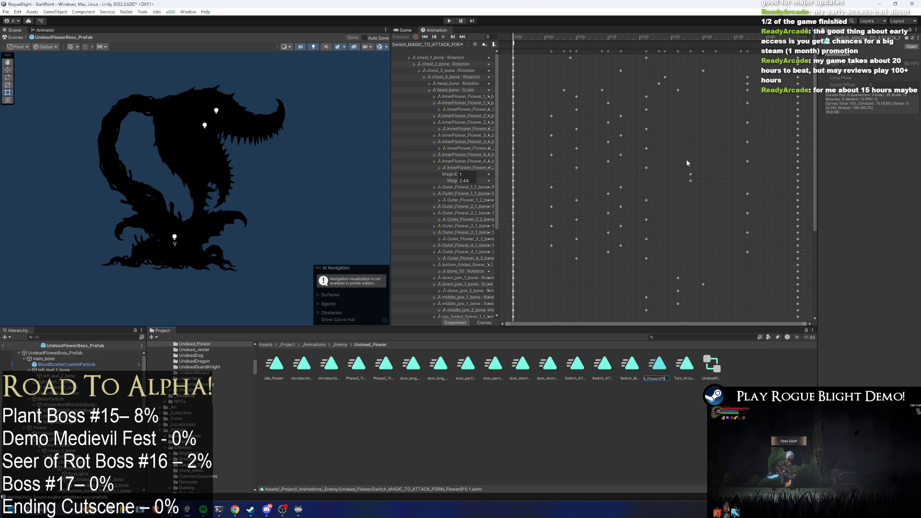
pyautogui.press('Return')
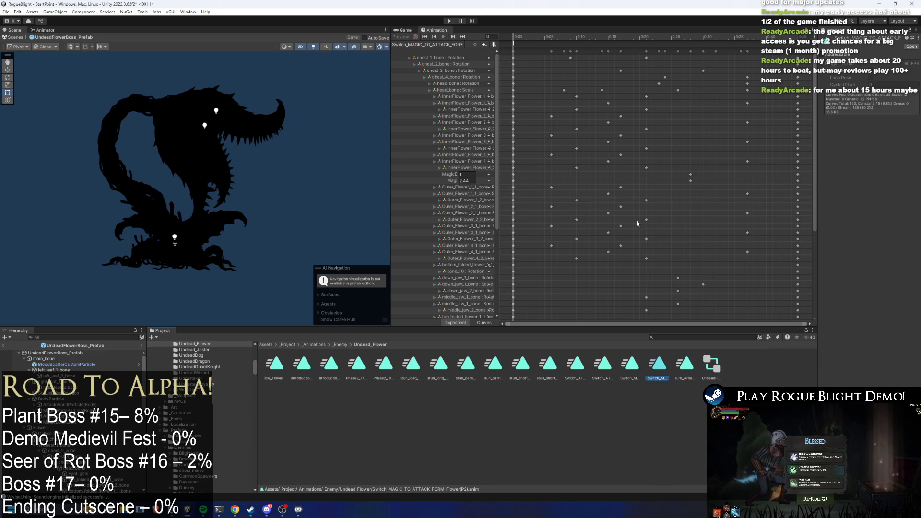
pyautogui.click(611, 367)
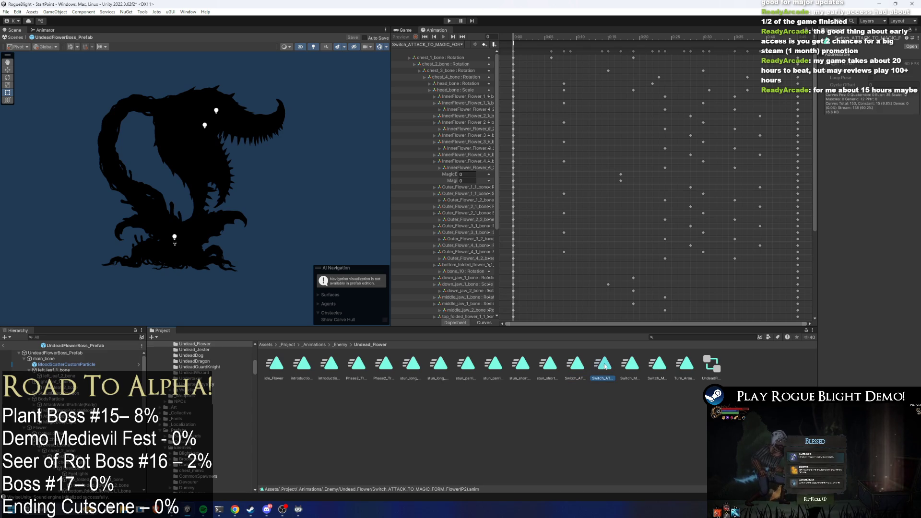
# Arrow through the four form-switch clips, comparing their keyframes in the Animation window
pyautogui.press('Right')
pyautogui.press('Right')
pyautogui.press('Left')
pyautogui.press('Left')
pyautogui.press('Right')
pyautogui.press('Right')
pyautogui.press('Left')
pyautogui.press('Right')
pyautogui.press('Left')
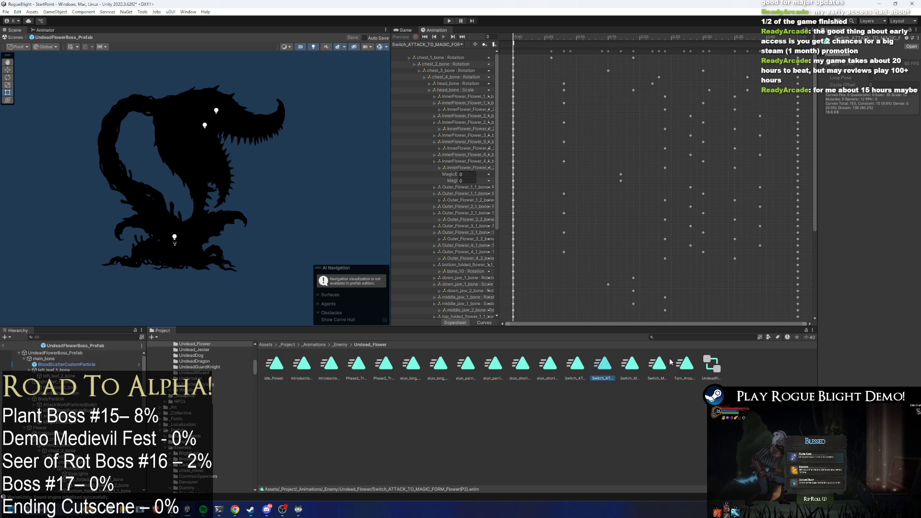
pyautogui.press('Left')
pyautogui.press('Right')
pyautogui.press('Right')
pyautogui.press('Right')
pyautogui.press('Left')
pyautogui.press('Left')
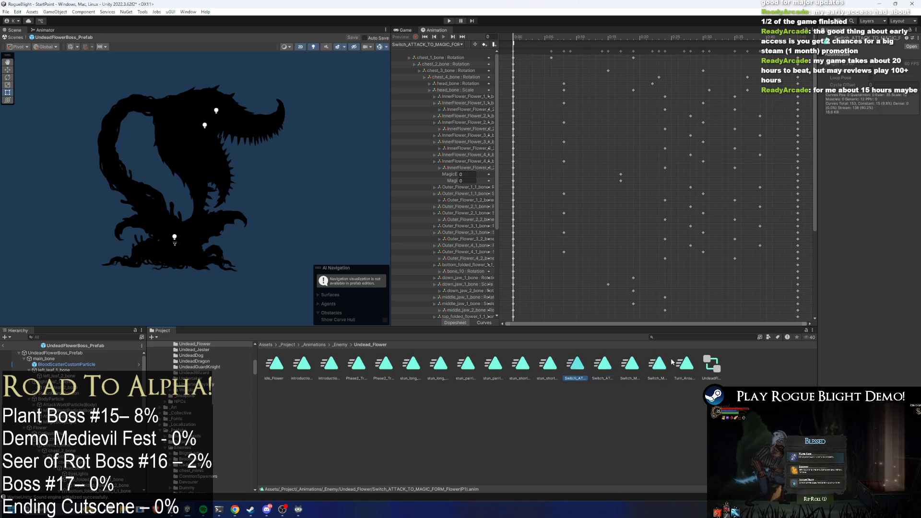
pyautogui.press('Right')
pyautogui.press('Right')
pyautogui.press('Left')
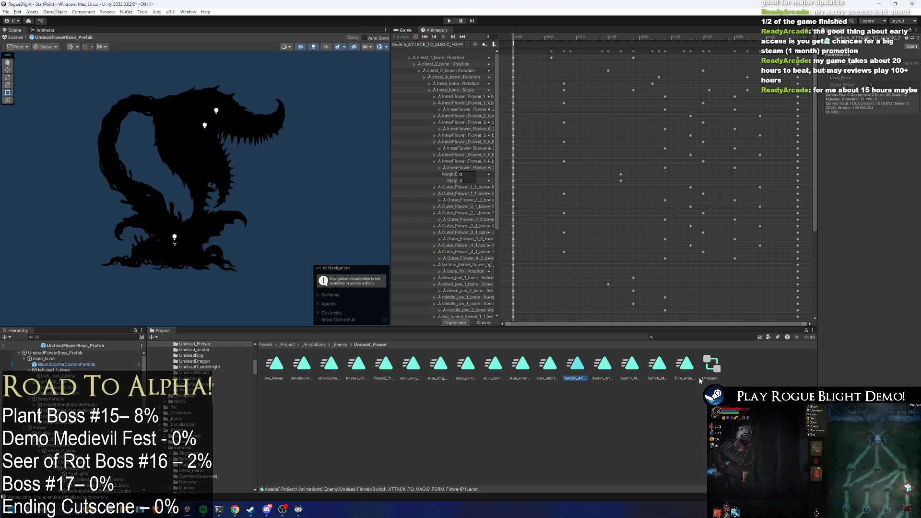
pyautogui.press('Left')
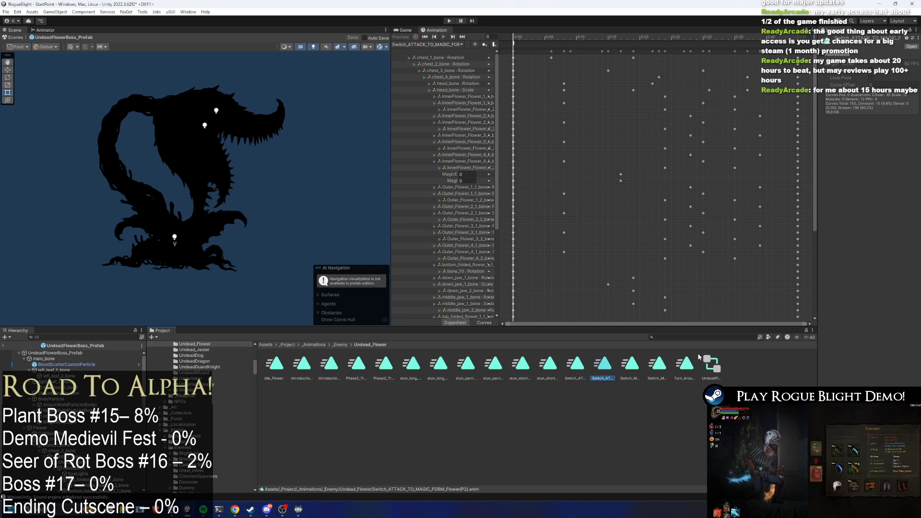
pyautogui.press('Right')
pyautogui.press('Right')
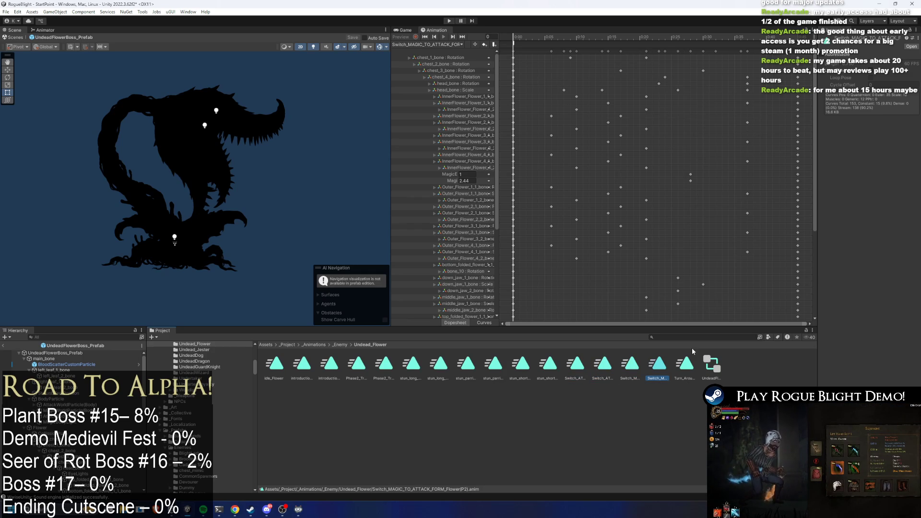
pyautogui.press('Left')
pyautogui.press('Left')
pyautogui.press('Left')
pyautogui.press('End')
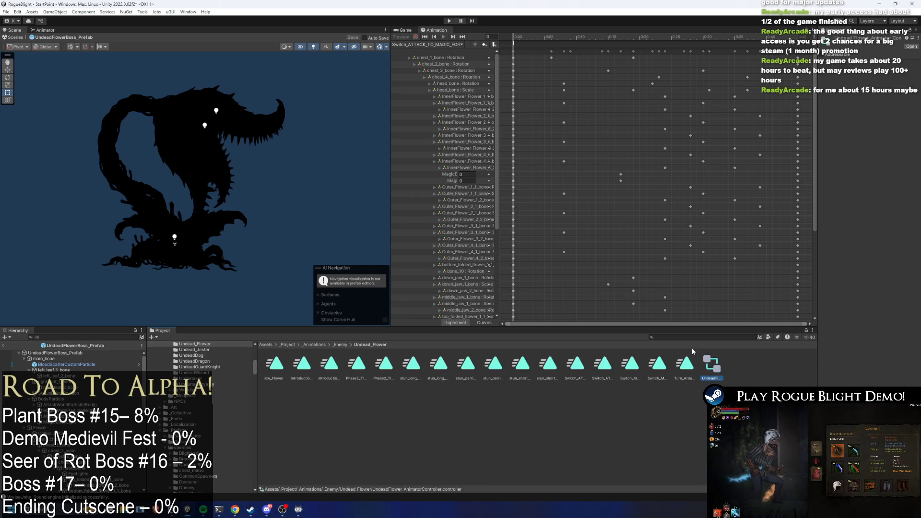
pyautogui.press('Left')
pyautogui.press('Left')
pyautogui.press('Left')
pyautogui.press('Right')
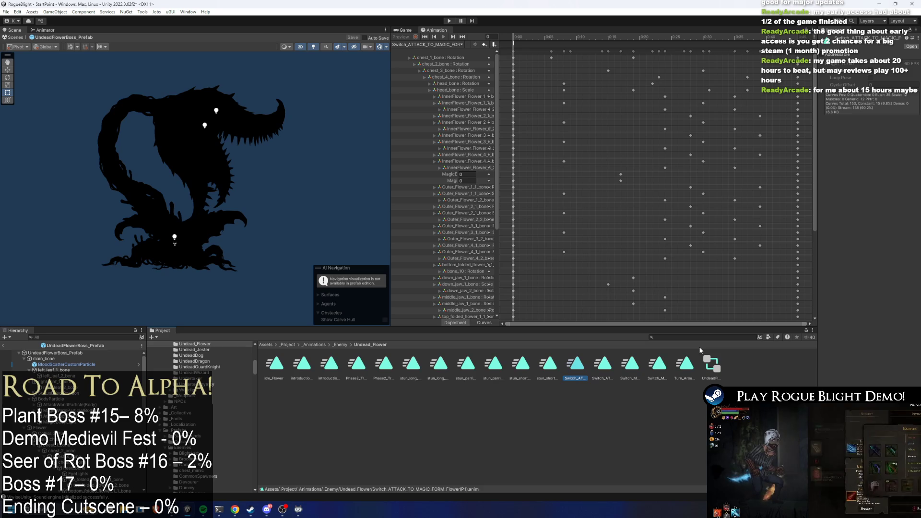
pyautogui.press('Right')
pyautogui.press('Right')
pyautogui.press('Left')
pyautogui.press('Left')
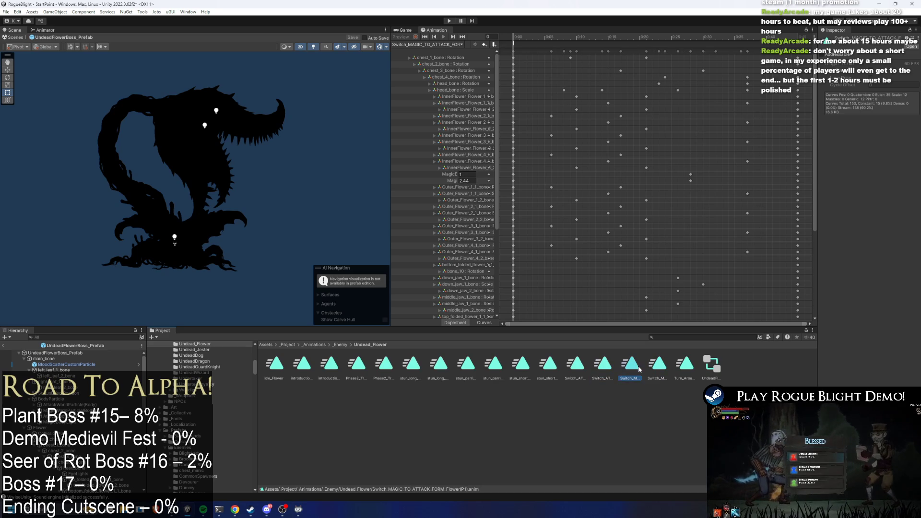
# Recheck the P1 and P2 switch clips, ending on Switch_ATTACK_TO_MAGIC_FORM (P1)
pyautogui.click(640, 369)
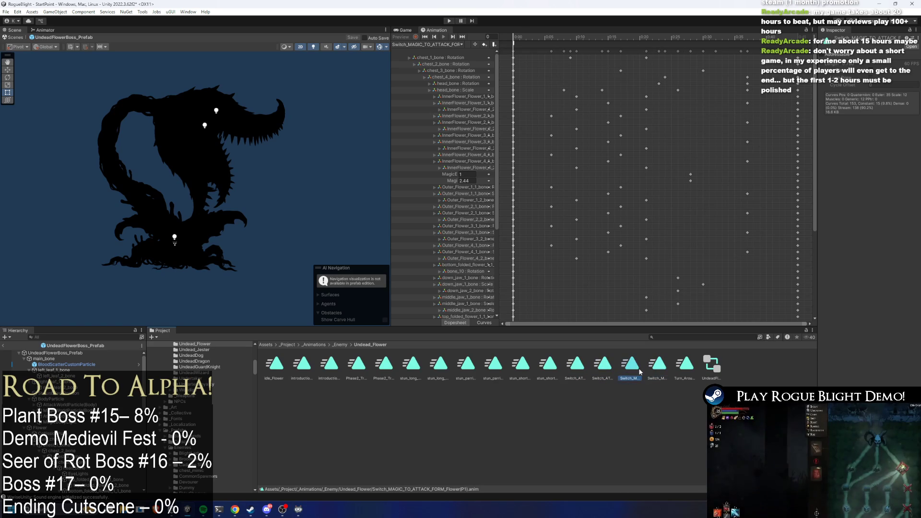
pyautogui.press('Left')
pyautogui.press('Left')
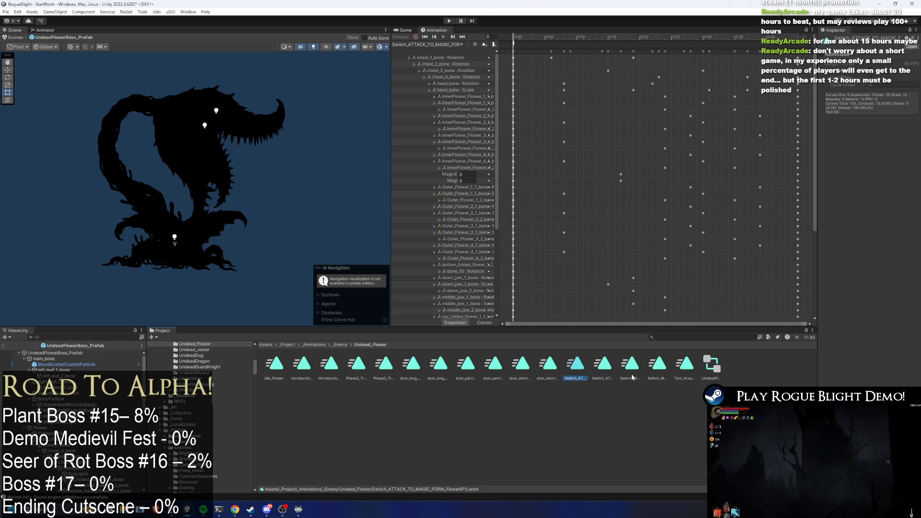
pyautogui.press('Right')
pyautogui.press('Right')
pyautogui.press('Right')
pyautogui.press('Left')
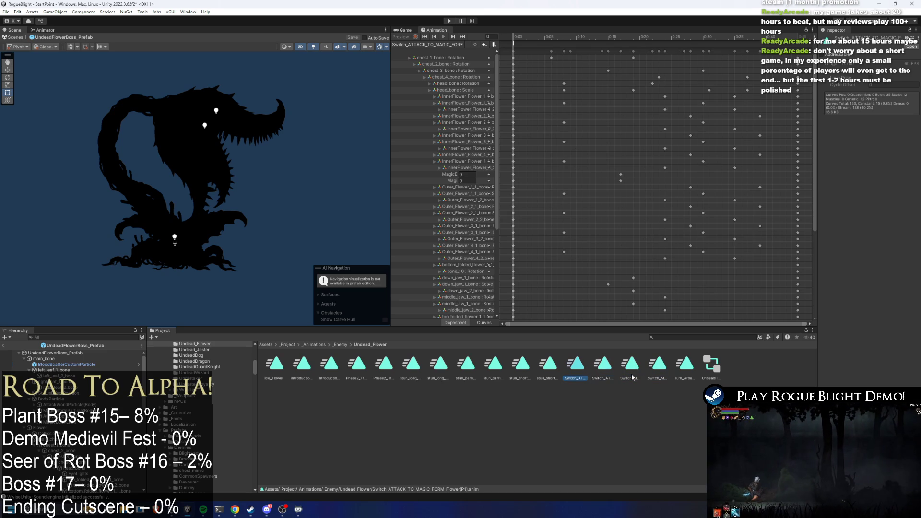
pyautogui.press('Left')
pyautogui.press('Left')
pyautogui.press('Right')
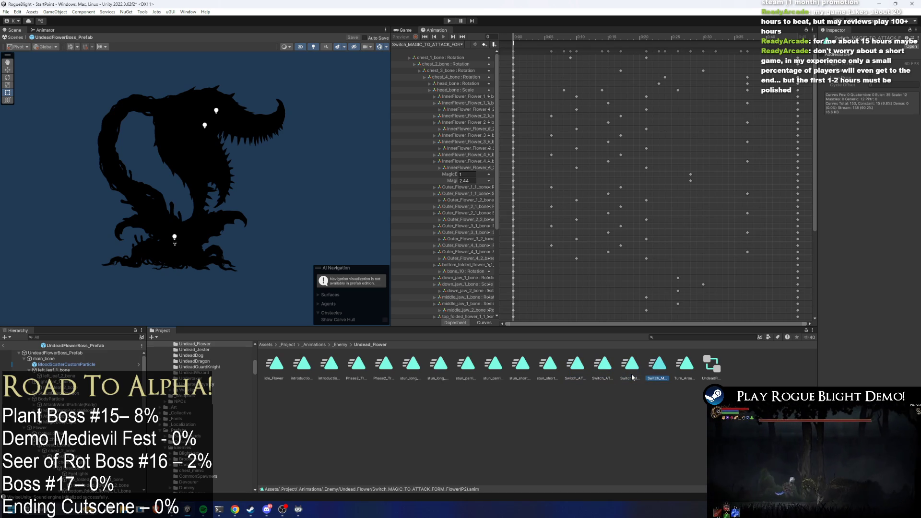
pyautogui.press('Left')
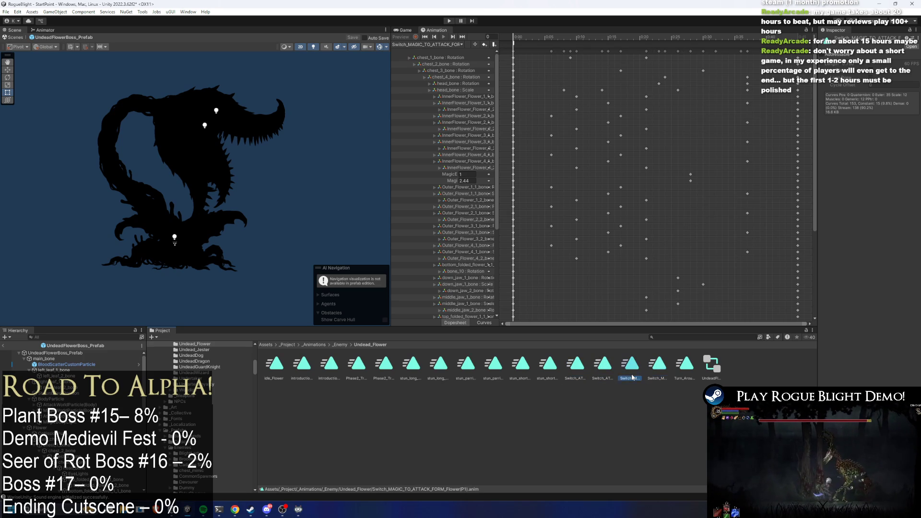
pyautogui.press('Right')
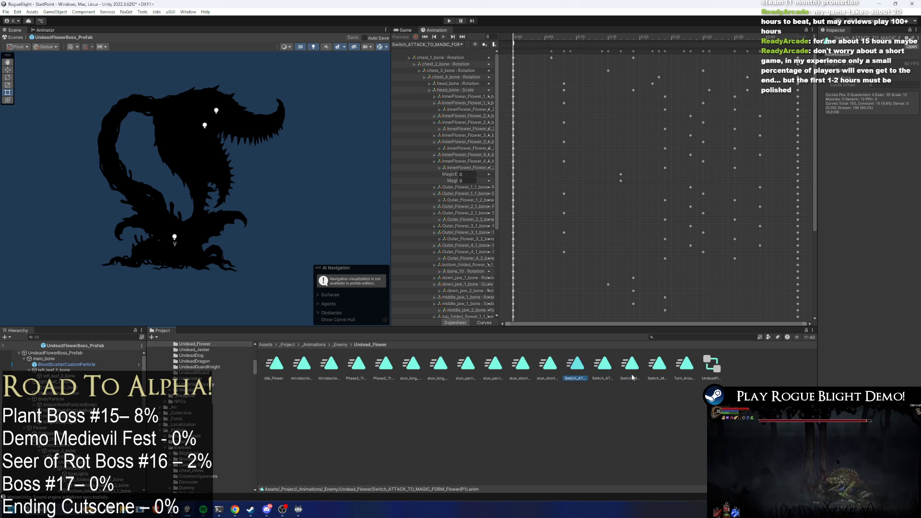
pyautogui.press('Left')
pyautogui.press('Left')
pyautogui.press('Right')
pyautogui.press('Right')
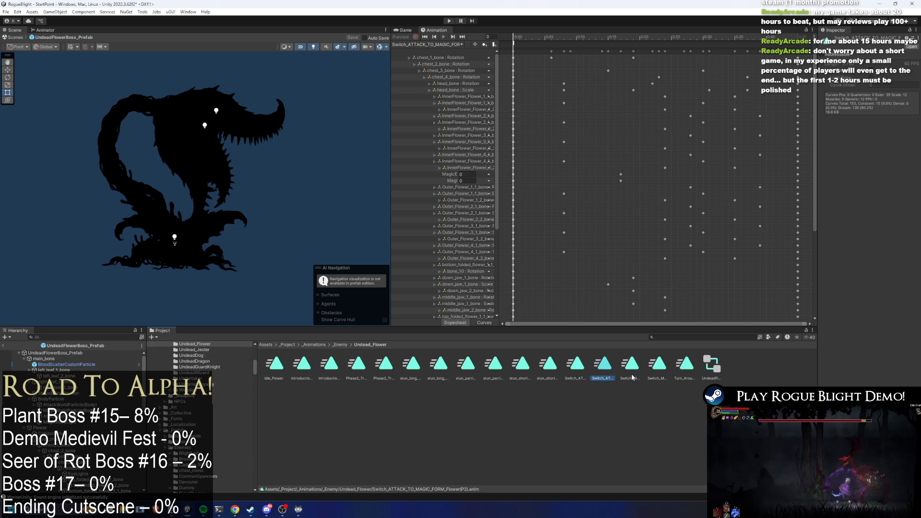
pyautogui.press('Left')
pyautogui.press('Left')
pyautogui.press('Left')
pyautogui.press('Right')
pyautogui.press('Left')
pyautogui.press('Left')
pyautogui.press('Right')
pyautogui.press('Right')
pyautogui.press('Left')
pyautogui.press('Right')
pyautogui.press('Right')
pyautogui.press('Right')
pyautogui.press('Left')
pyautogui.press('Left')
pyautogui.press('Left')
pyautogui.press('Right')
pyautogui.press('Right')
pyautogui.press('Right')
pyautogui.press('Left')
pyautogui.press('Left')
pyautogui.press('Left')
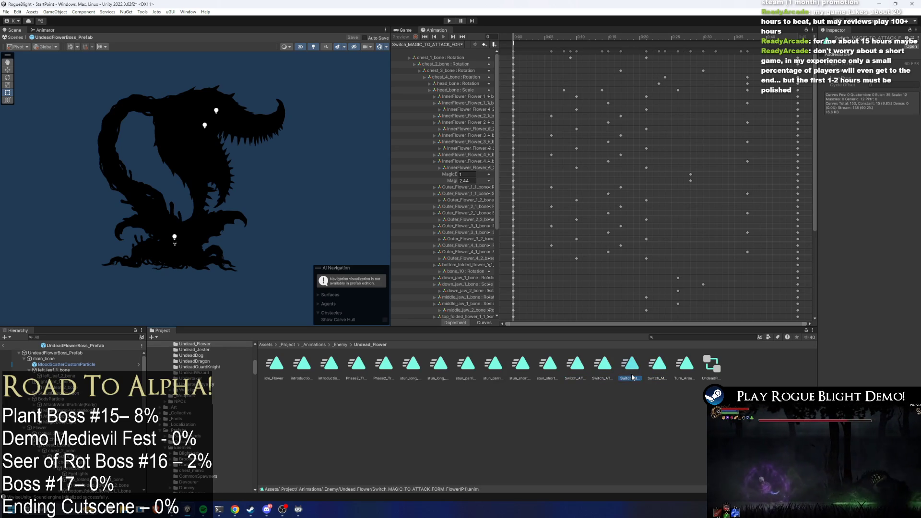
pyautogui.press('Right')
pyautogui.press('Right')
pyautogui.press('Right')
pyautogui.press('Left')
pyautogui.press('Left')
pyautogui.press('Left')
pyautogui.press('Right')
pyautogui.press('Right')
pyautogui.press('Right')
pyautogui.press('Left')
pyautogui.press('Left')
pyautogui.press('Left')
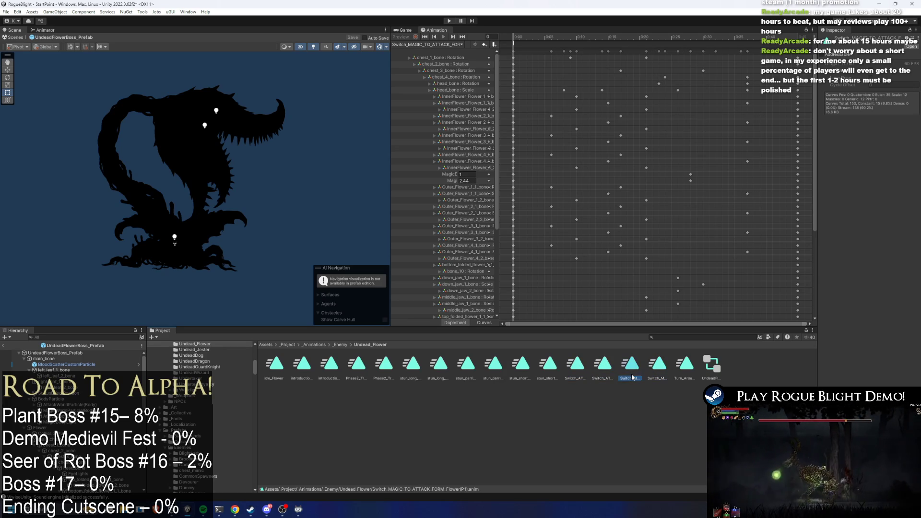
pyautogui.press('Right')
pyautogui.press('Right')
pyautogui.press('Right')
pyautogui.press('Left')
pyautogui.press('Left')
pyautogui.press('Left')
pyautogui.press('Right')
pyautogui.press('Right')
pyautogui.press('Right')
pyautogui.press('Left')
pyautogui.press('Left')
pyautogui.press('Left')
pyautogui.press('Right')
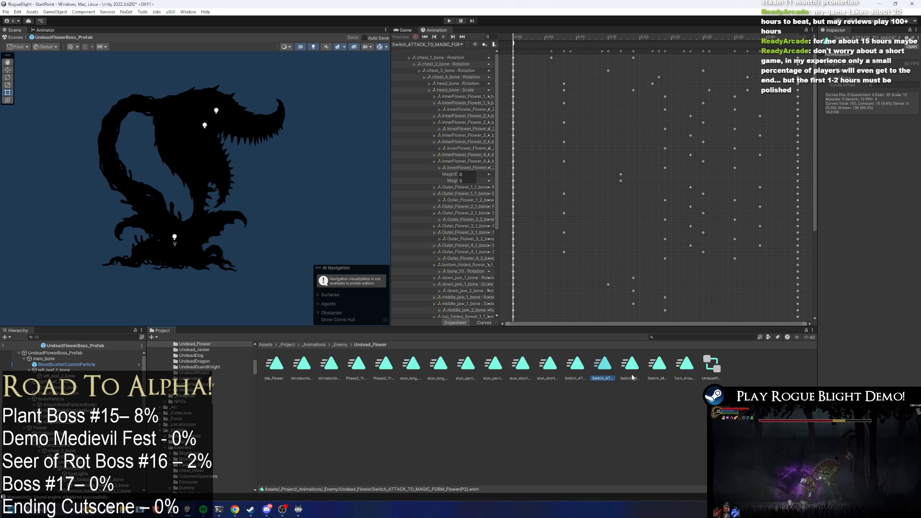
pyautogui.press('Right')
pyautogui.press('Right')
pyautogui.press('Left')
pyautogui.press('Left')
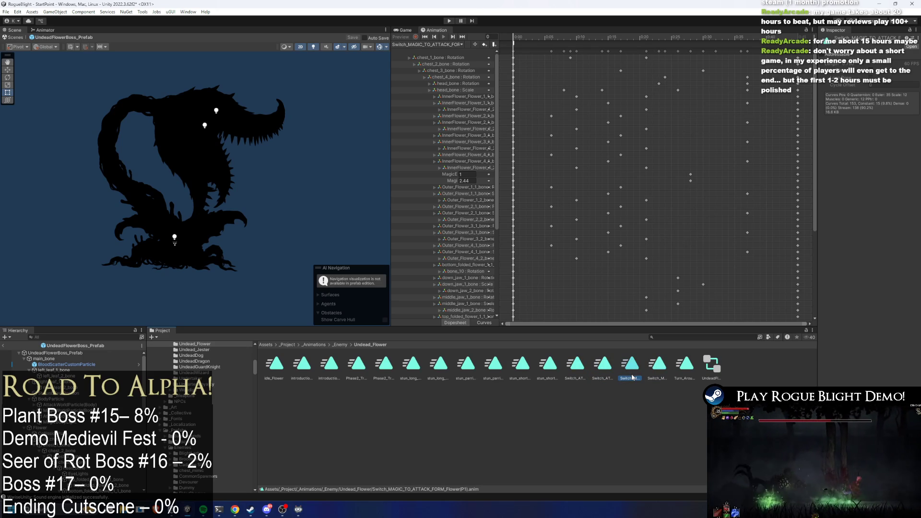
pyautogui.press('Left')
pyautogui.press('Right')
pyautogui.press('Left')
pyautogui.press('Left')
pyautogui.press('Right')
pyautogui.press('Right')
pyautogui.press('Right')
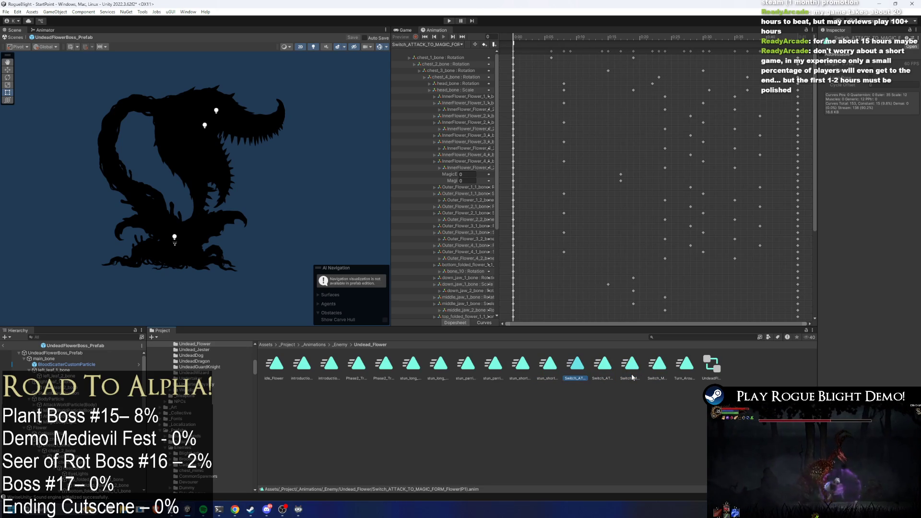
pyautogui.press('Left')
pyautogui.press('Left')
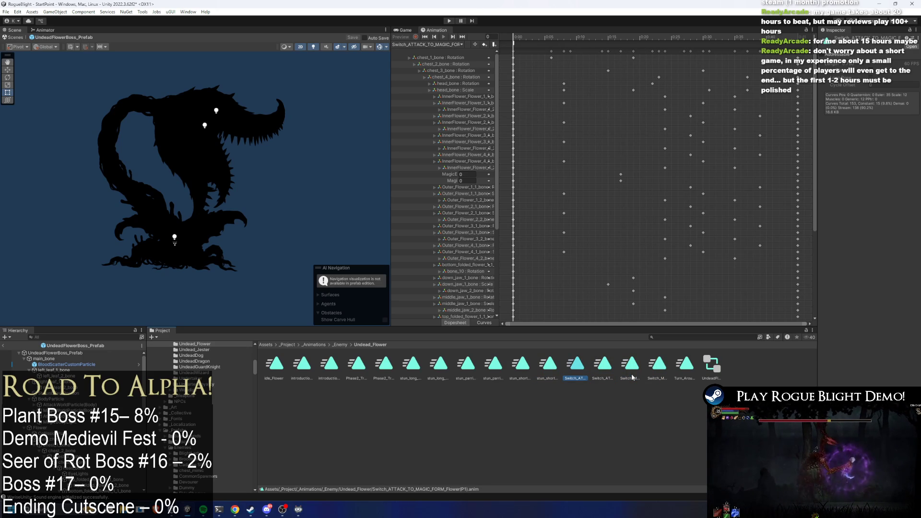
pyautogui.hotkey('shift', 'Right')
pyautogui.hotkey('shift', 'Right')
pyautogui.hotkey('shift', 'Right')
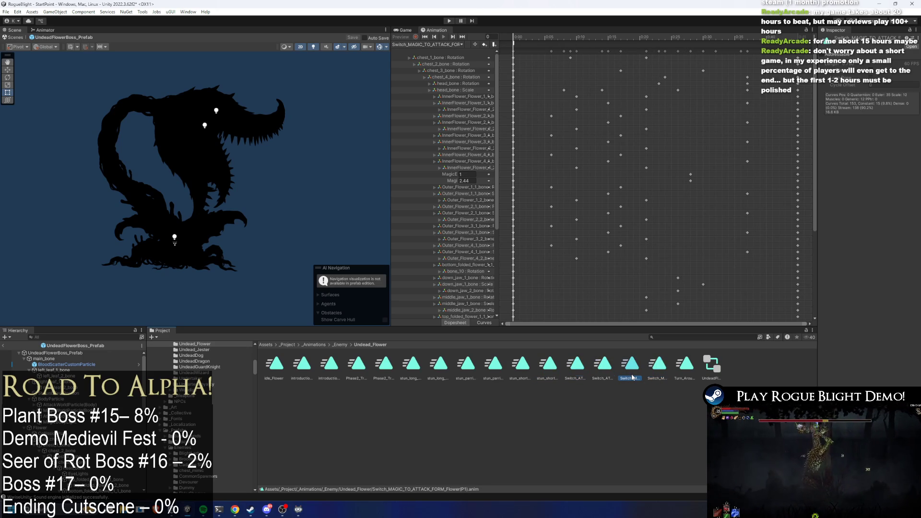
pyautogui.press('Left')
pyautogui.press('Left')
pyautogui.press('Left')
pyautogui.press('Right')
pyautogui.press('Right')
pyautogui.press('Right')
pyautogui.press('Left')
pyautogui.press('Left')
pyautogui.press('Left')
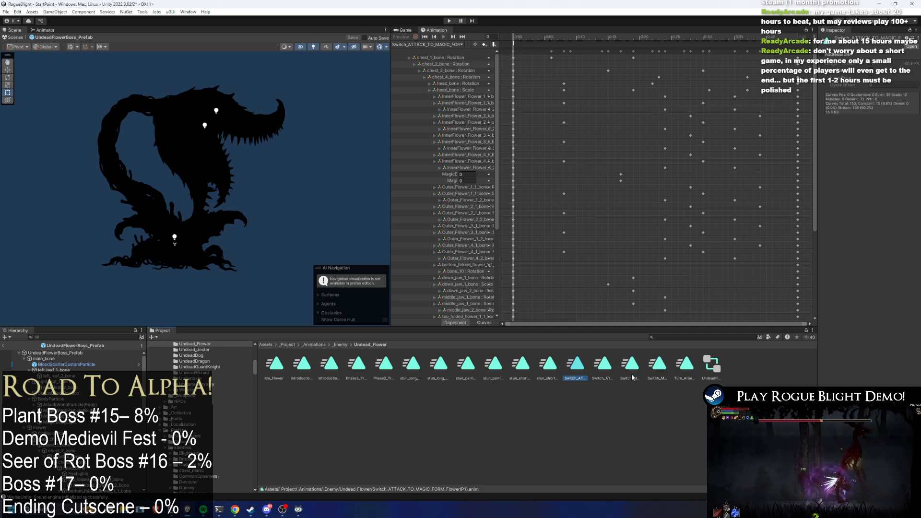
# Widen the Inspector, select UndeadFlowerBoss_Prefab, check its clip list, and show its Animator graph
pyautogui.moveTo(817, 238); pyautogui.dragTo(737, 250)
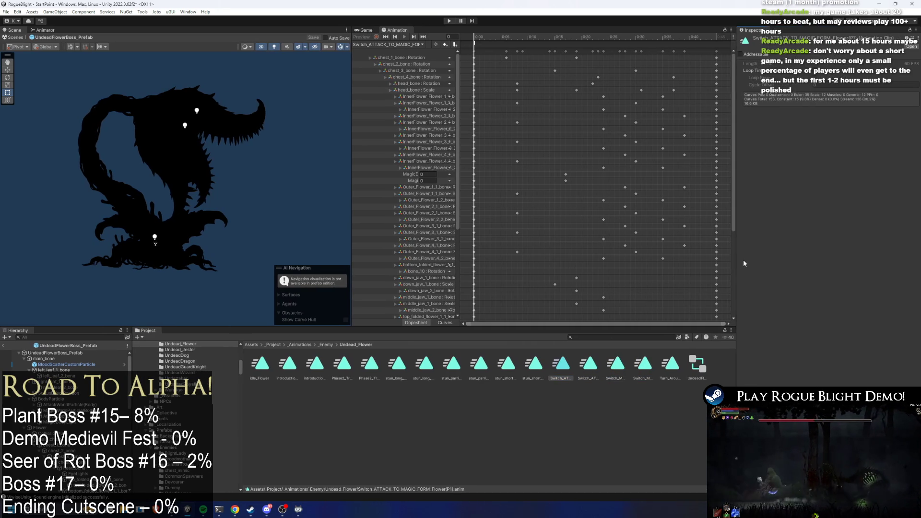
pyautogui.click(68, 353)
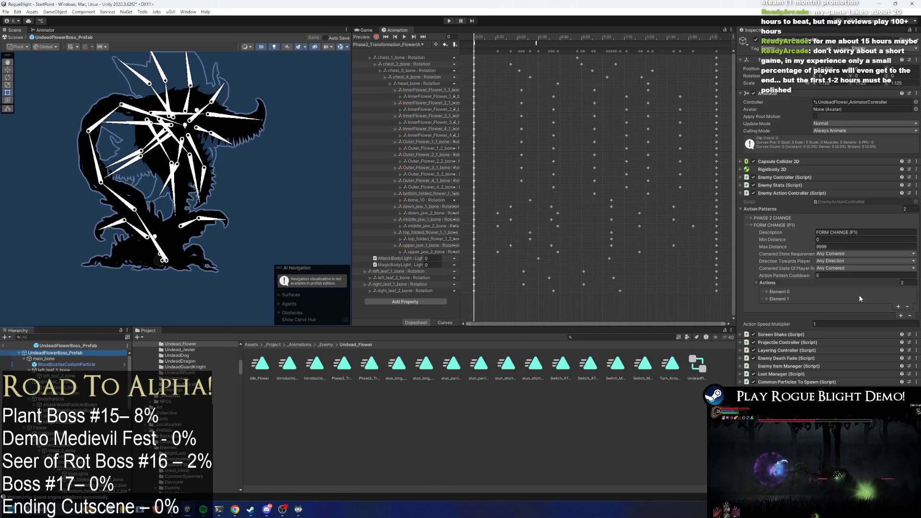
pyautogui.click(387, 45)
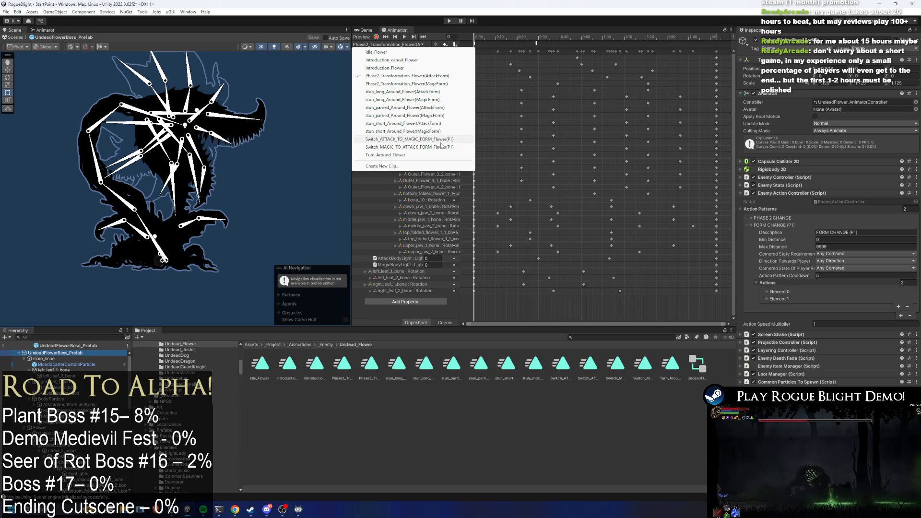
pyautogui.click(95, 31)
pyautogui.click(46, 29)
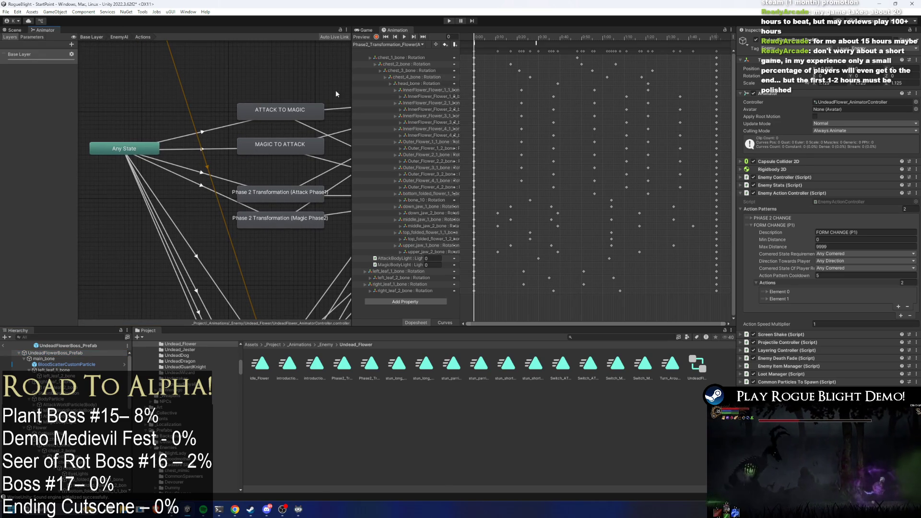
# Box-select Any State, ATTACK TO MAGIC, MAGIC TO ATTACK and Exit, and duplicate them with Ctrl+D
pyautogui.moveTo(337, 94); pyautogui.dragTo(288, 153)
pyautogui.scroll(-5, 282, 145)
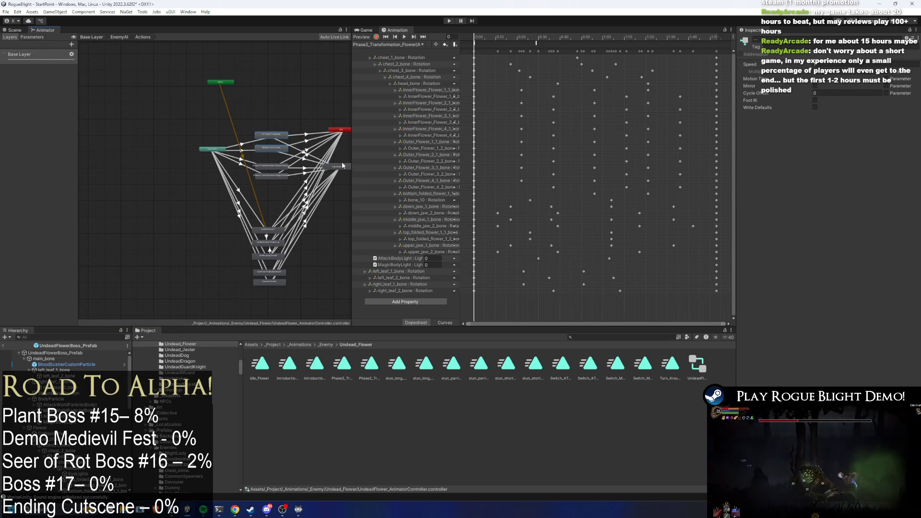
pyautogui.moveTo(221, 152); pyautogui.dragTo(216, 134)
pyautogui.moveTo(340, 129); pyautogui.dragTo(339, 116)
pyautogui.moveTo(289, 115)
pyautogui.mouseDown()
pyautogui.moveTo(250, 170)
pyautogui.moveTo(265, 138)
pyautogui.mouseUp()
pyautogui.moveTo(215, 111); pyautogui.dragTo(338, 144)
pyautogui.hotkey('ctrl', 'd')
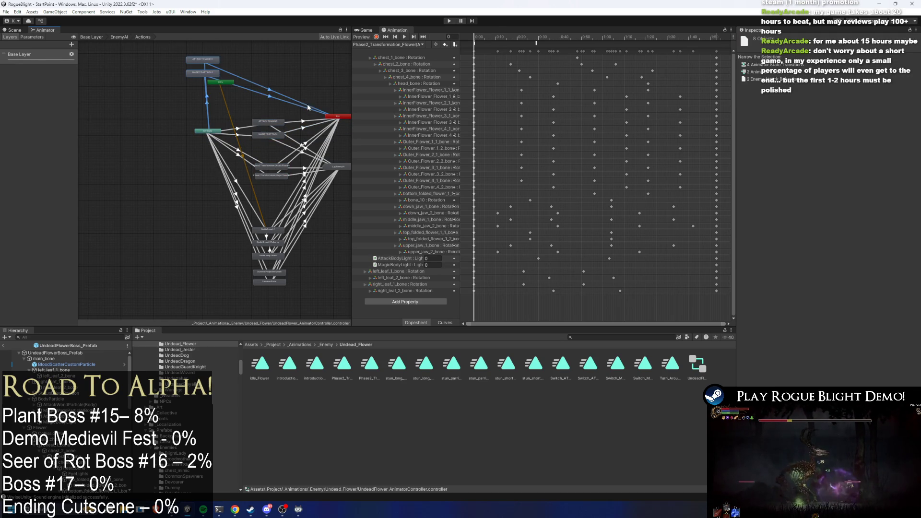
pyautogui.moveTo(204, 74)
pyautogui.mouseDown()
pyautogui.moveTo(284, 161)
pyautogui.moveTo(265, 160)
pyautogui.mouseUp()
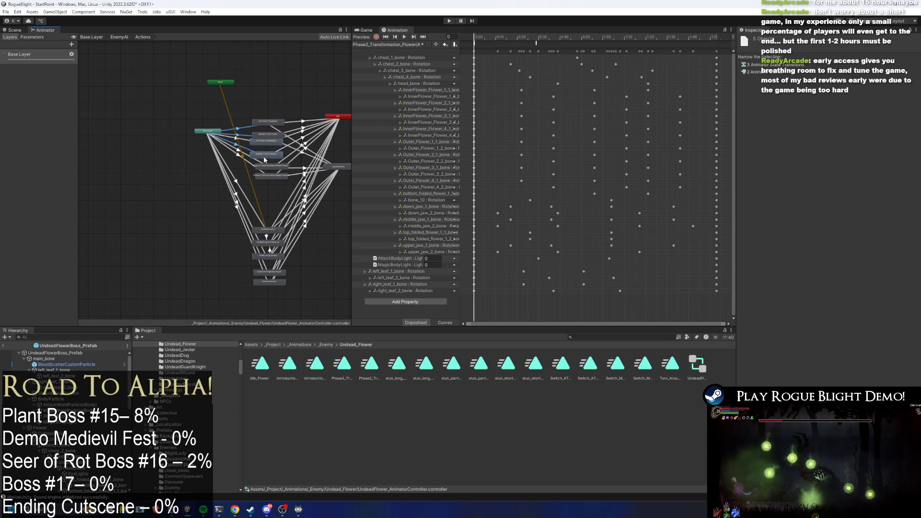
# Arrange the copied switch states and Phase 2 Transformation nodes neatly in the graph
pyautogui.moveTo(273, 192); pyautogui.dragTo(272, 151)
pyautogui.click(266, 136)
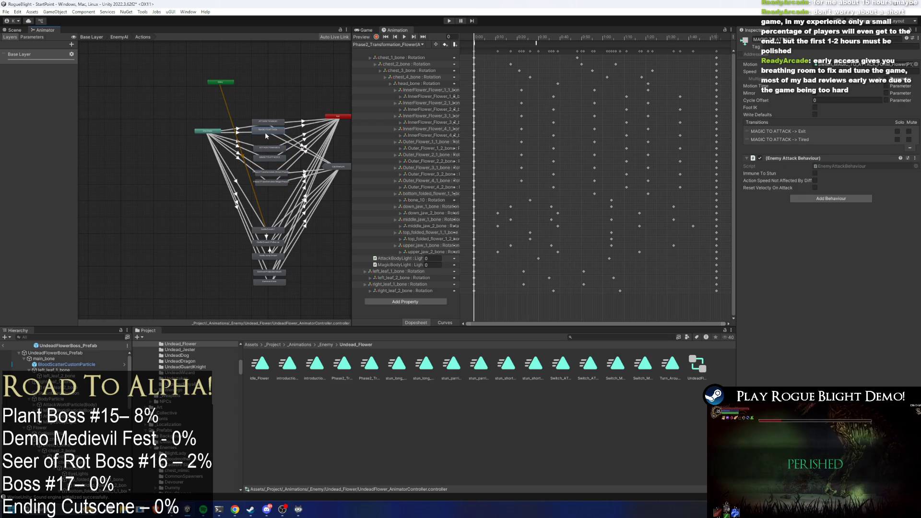
pyautogui.moveTo(265, 137); pyautogui.dragTo(279, 130)
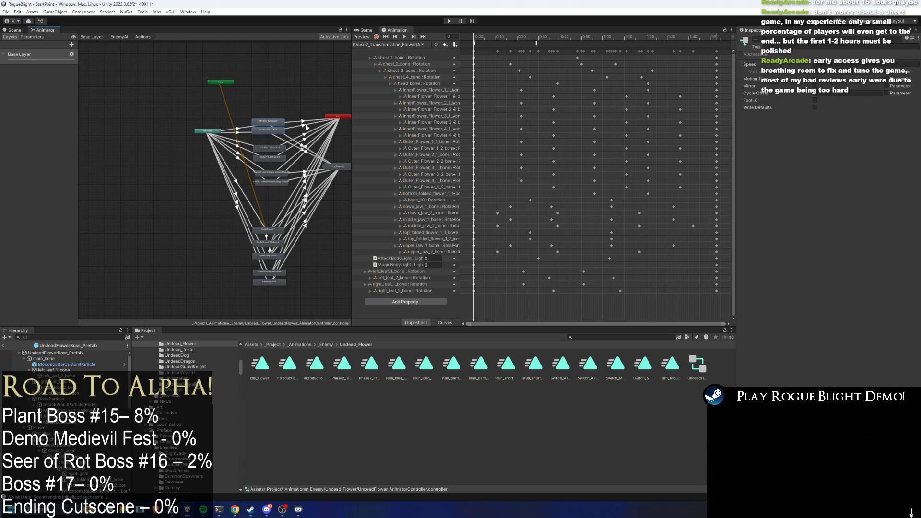
pyautogui.keyDown('shift'); pyautogui.click(269, 121); pyautogui.keyUp('shift')
pyautogui.moveTo(272, 131); pyautogui.dragTo(273, 137)
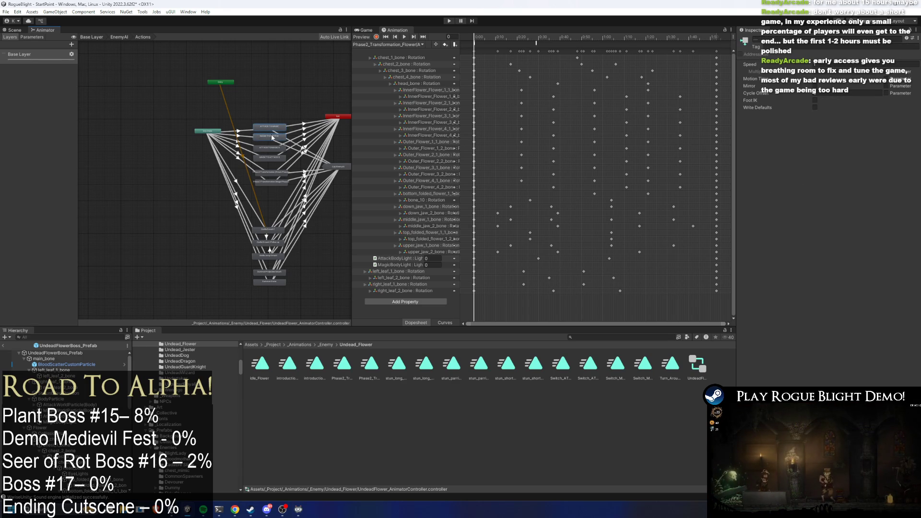
pyautogui.scroll(5, 273, 140)
pyautogui.click(257, 104)
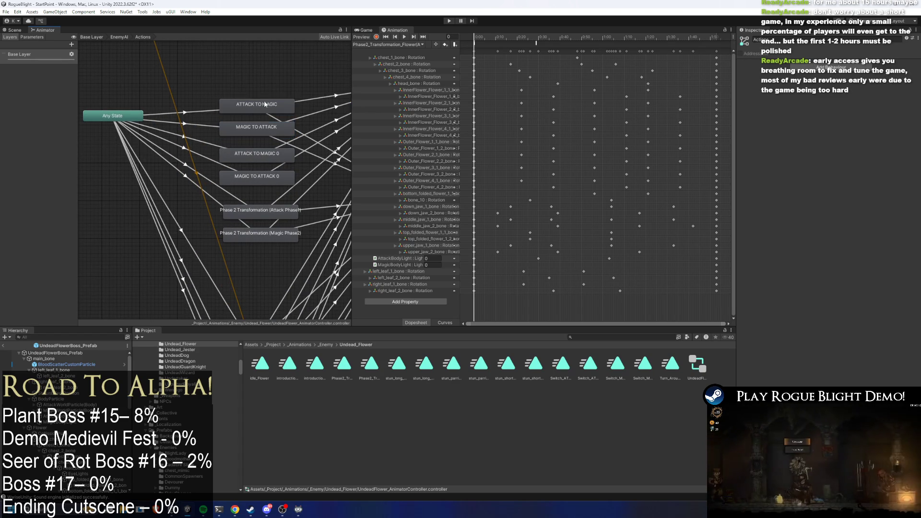
pyautogui.click(810, 40)
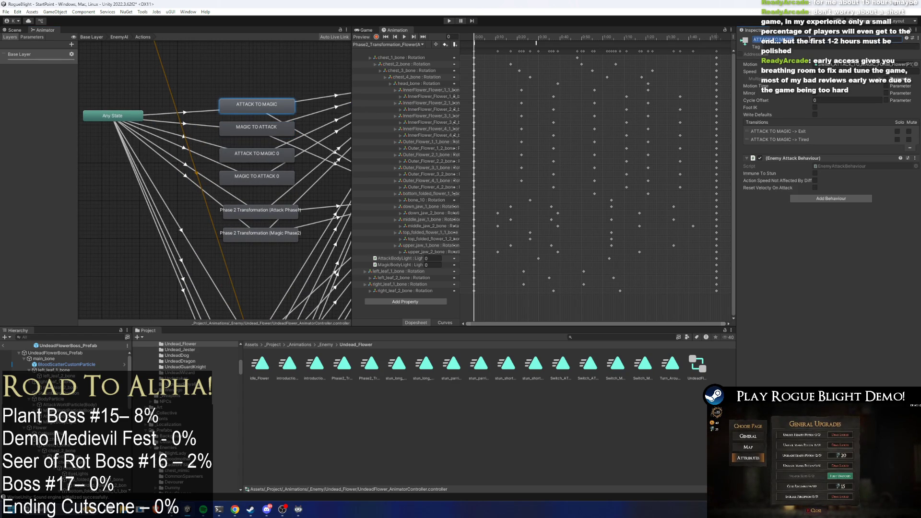
# Rename the original states to ATTACK TO MAGIC (P1) and MAGIC TO ATTACK (P1)
pyautogui.click(810, 40)
pyautogui.write('(P1)')
pyautogui.press('Return')
pyautogui.click(810, 40)
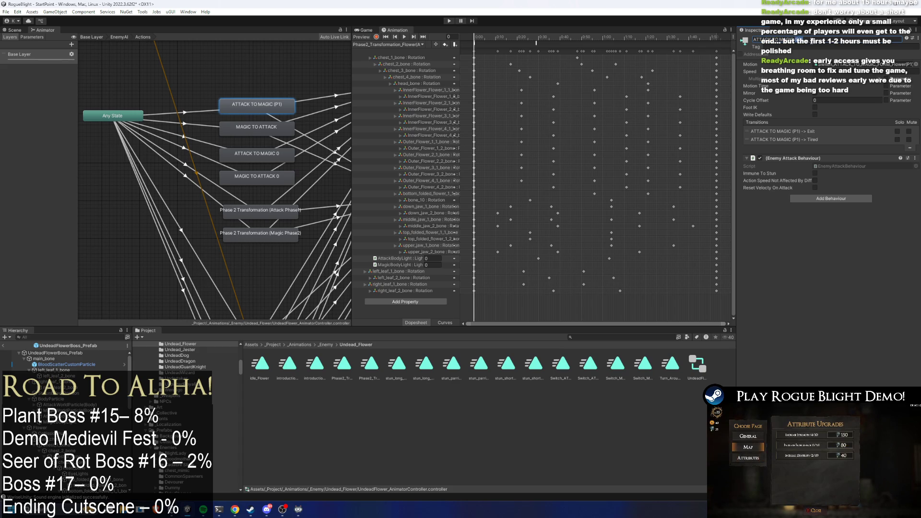
pyautogui.click(265, 127)
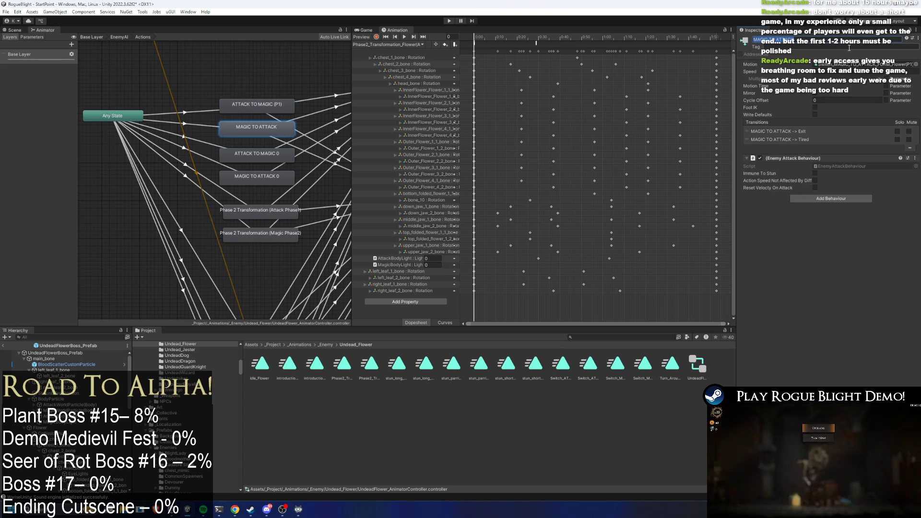
pyautogui.write('(P1)')
pyautogui.press('Return')
# Rename ATTACK TO MAGIC 0 to ATTACK TO MAGIC (P2) and begin renaming MAGIC TO ATTACK 0
pyautogui.click(257, 154)
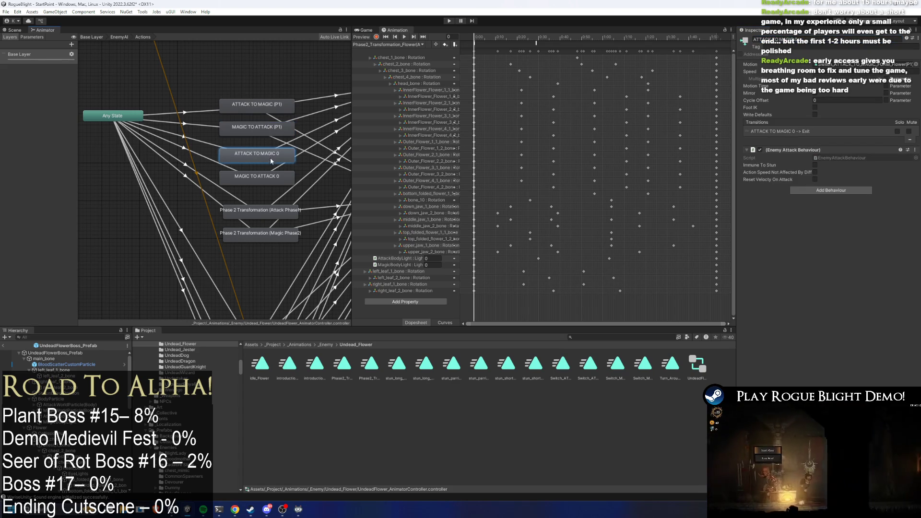
pyautogui.click(796, 42)
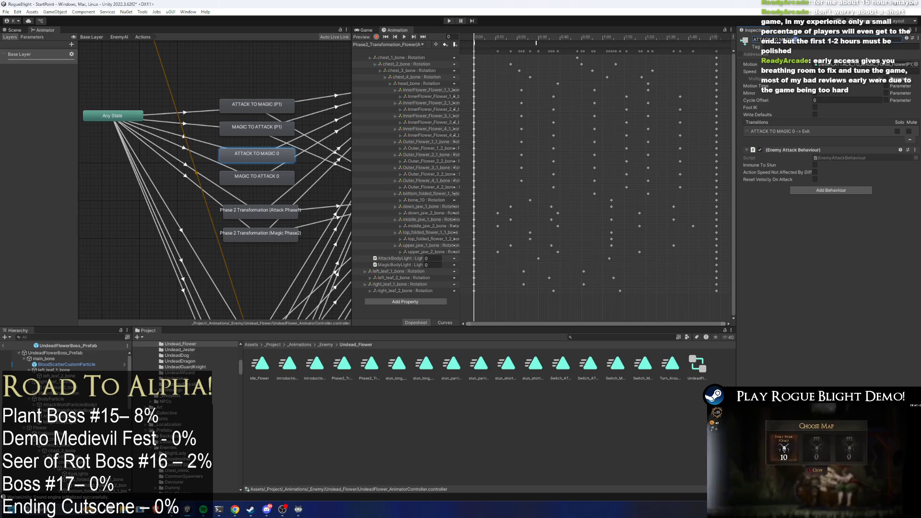
pyautogui.press('Return')
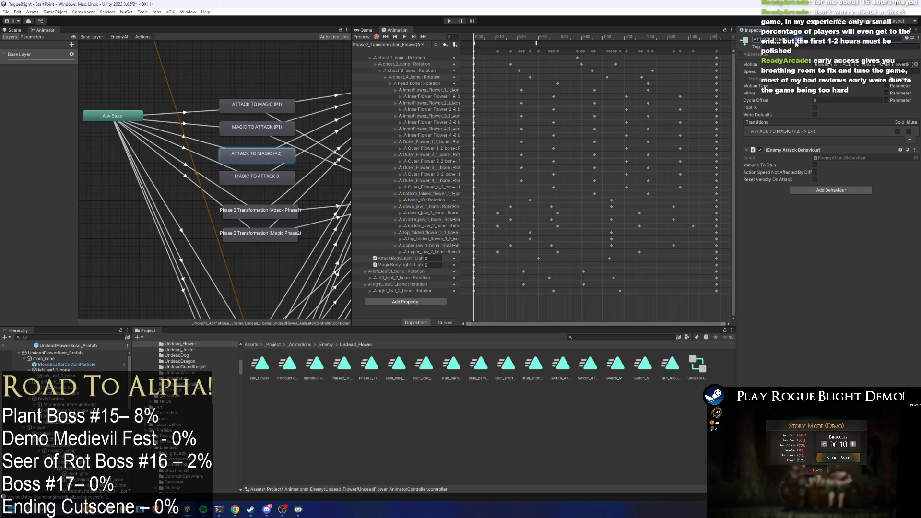
pyautogui.click(278, 175)
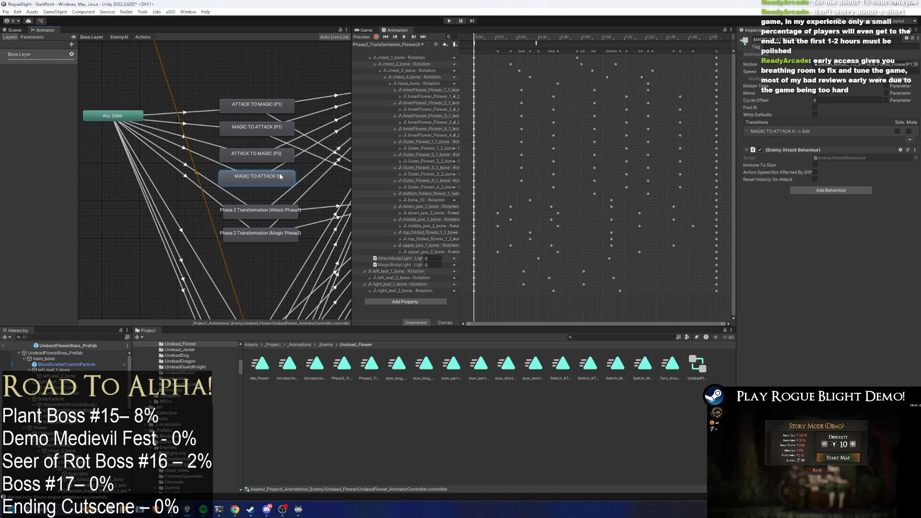
pyautogui.click(768, 38)
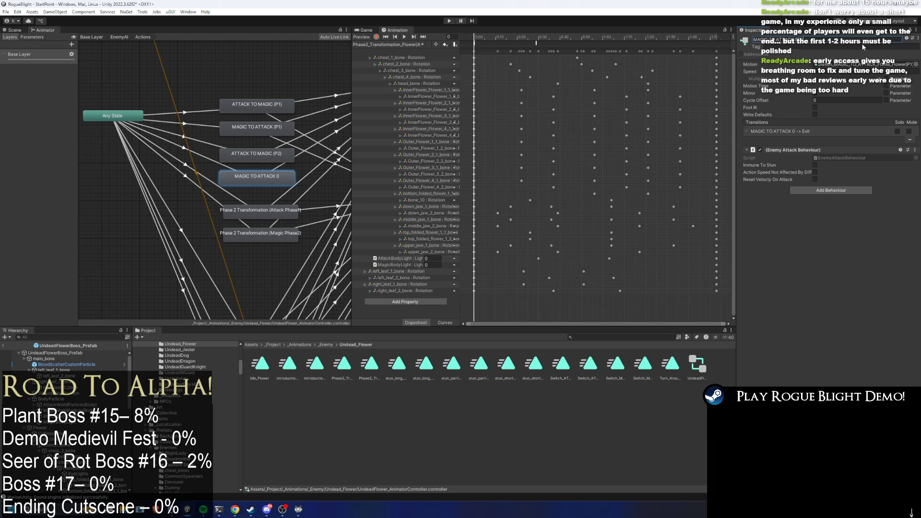
pyautogui.write('(P2)')
# Inspect the Any State transitions into each P1 and P2 state and raise the Phase 2 Transformation nodes
pyautogui.click(208, 157)
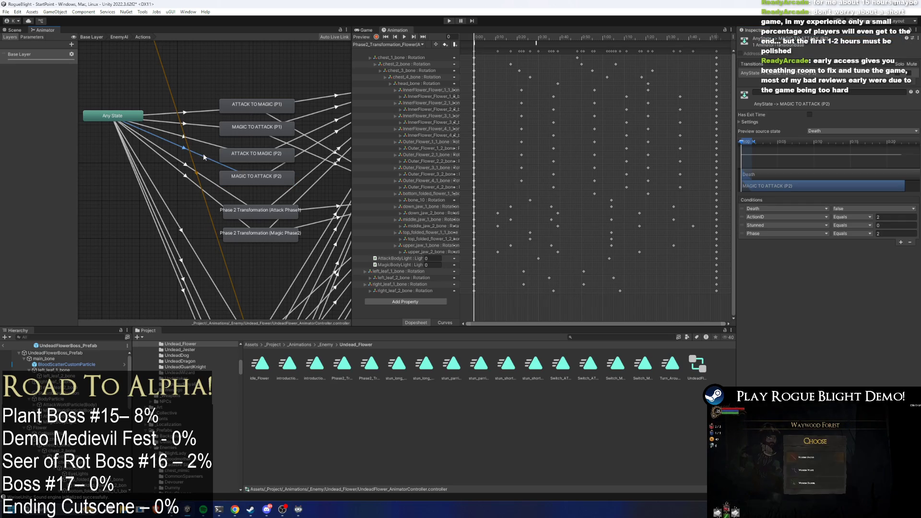
pyautogui.click(215, 146)
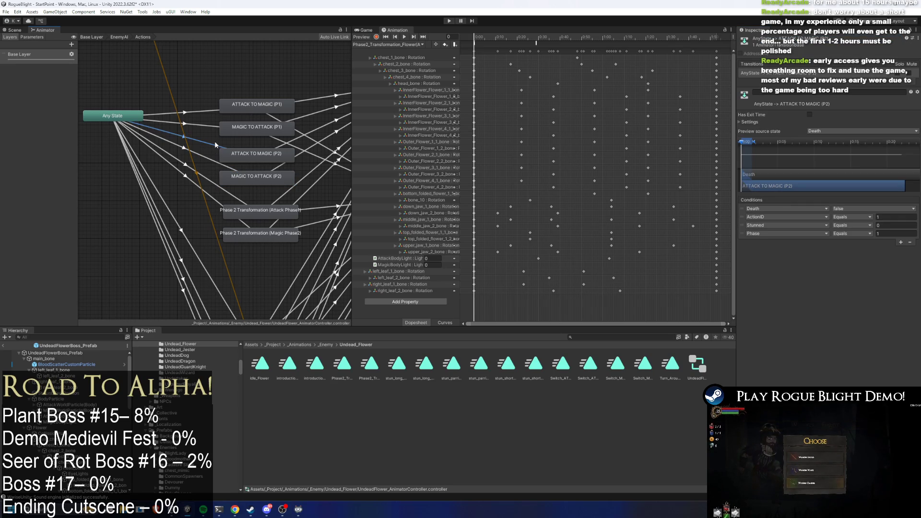
pyautogui.click(197, 158)
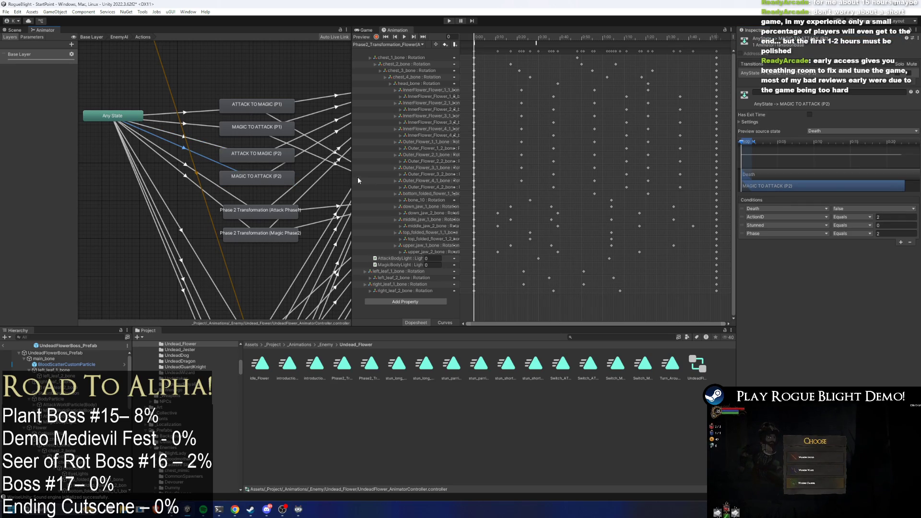
pyautogui.moveTo(353, 171); pyautogui.dragTo(454, 183)
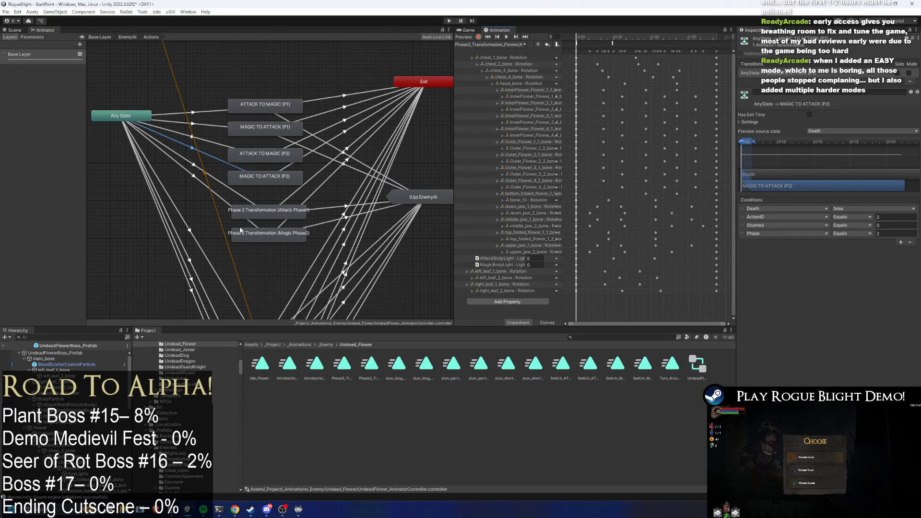
pyautogui.moveTo(288, 314)
pyautogui.mouseDown()
pyautogui.moveTo(263, 203)
pyautogui.moveTo(261, 212)
pyautogui.mouseUp()
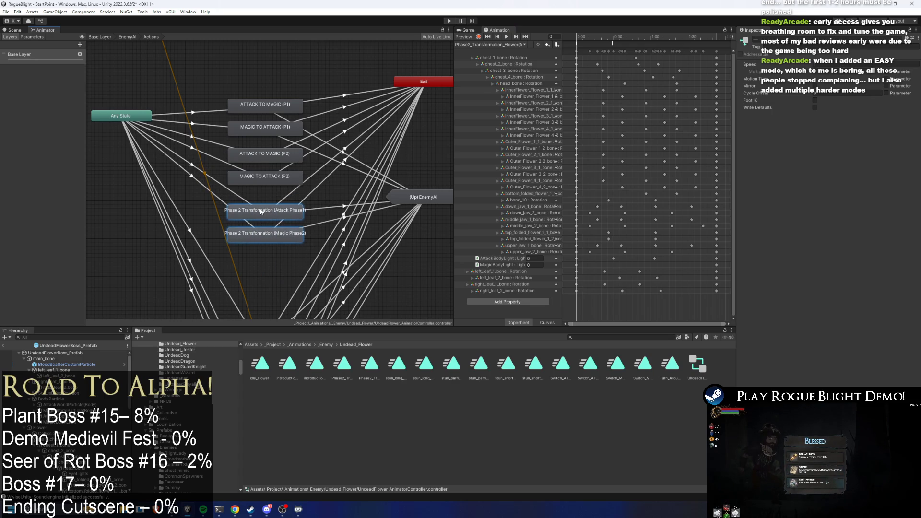
pyautogui.click(214, 148)
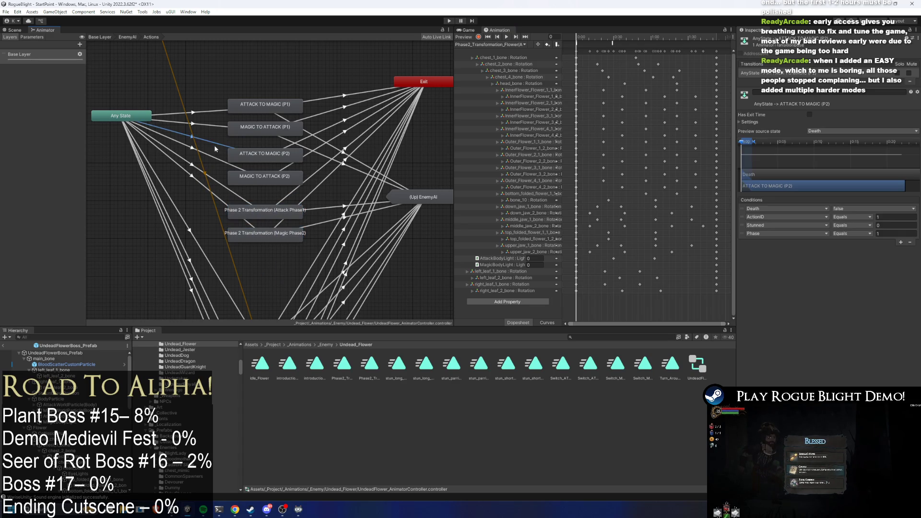
pyautogui.click(211, 122)
pyautogui.click(210, 112)
pyautogui.click(214, 125)
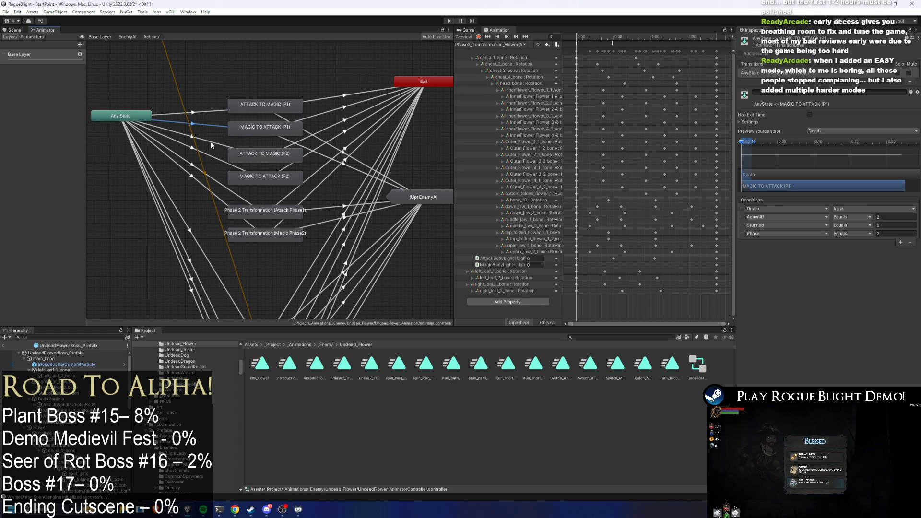
pyautogui.click(211, 144)
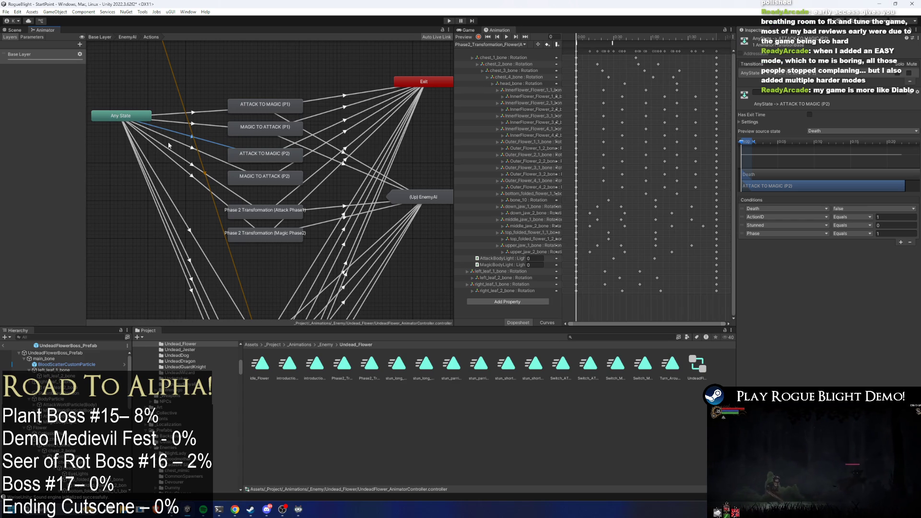
# Tidy the P1 and P2 node positions while rechecking their Any State transitions
pyautogui.click(203, 154)
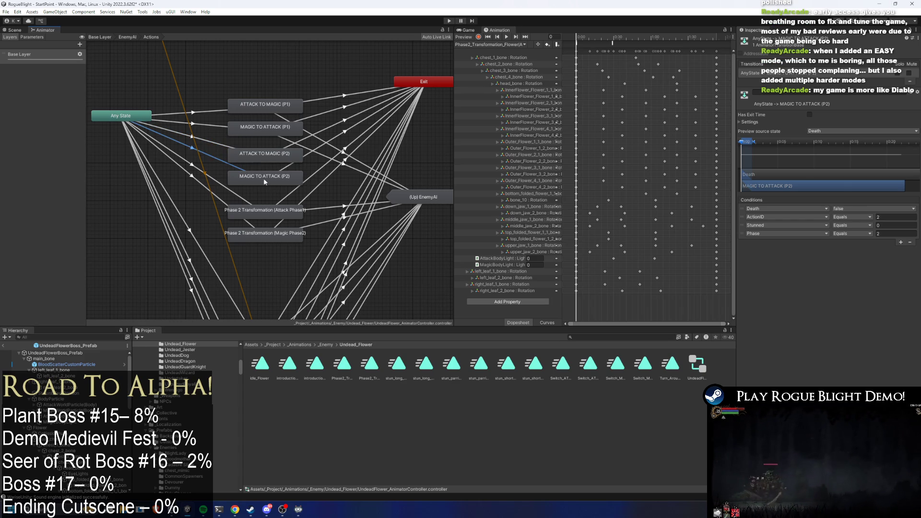
pyautogui.moveTo(265, 183); pyautogui.dragTo(265, 177)
pyautogui.moveTo(264, 132)
pyautogui.mouseDown()
pyautogui.moveTo(258, 124)
pyautogui.moveTo(257, 133)
pyautogui.mouseUp()
pyautogui.click(203, 135)
pyautogui.click(205, 135)
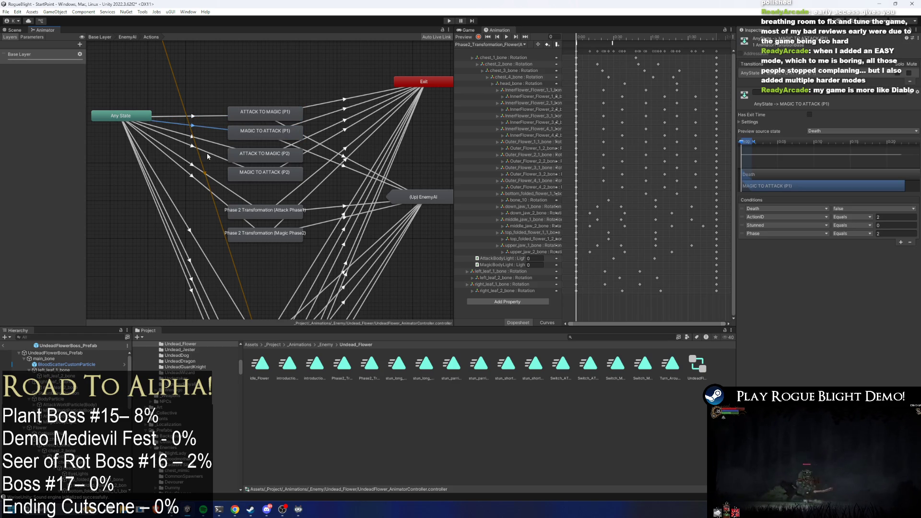
pyautogui.click(212, 146)
pyautogui.click(209, 157)
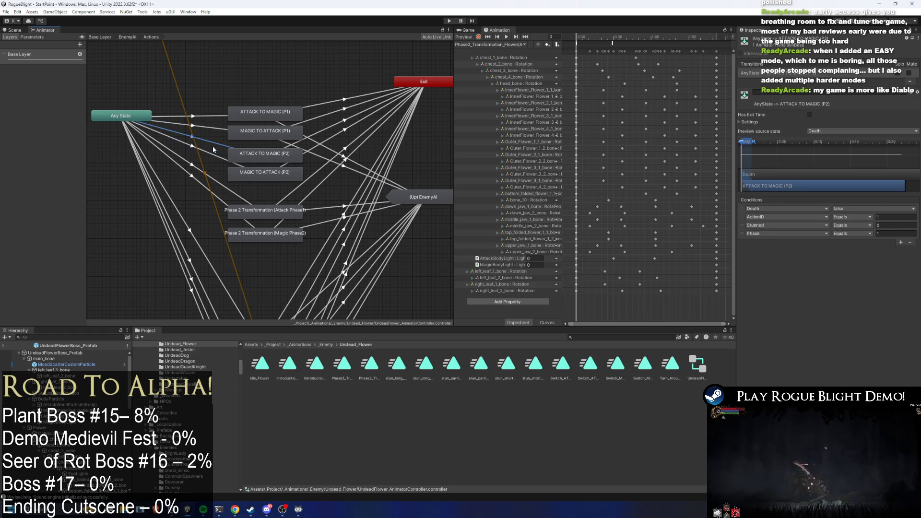
pyautogui.click(213, 152)
# Set the Phase condition to 4 for MAGIC TO ATTACK (P2) and 3 for ATTACK TO MAGIC (P2)
pyautogui.click(213, 144)
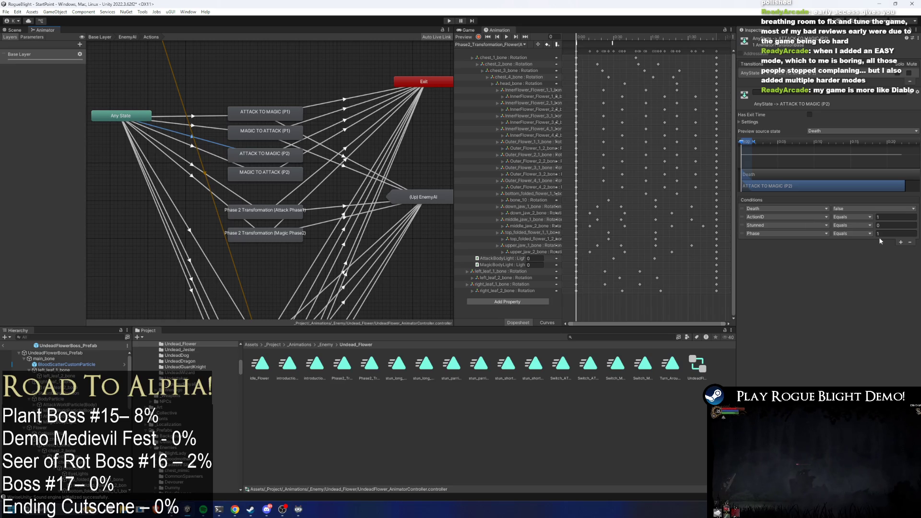
pyautogui.click(224, 160)
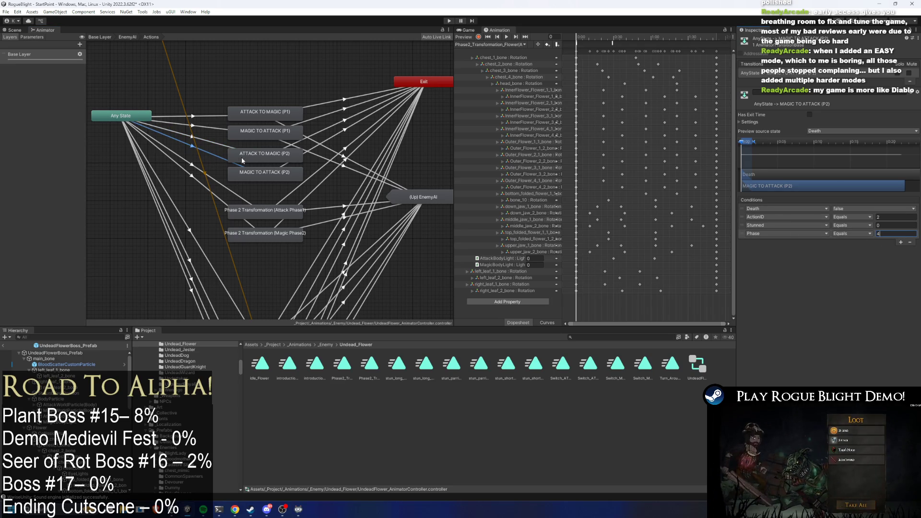
pyautogui.click(218, 147)
pyautogui.click(217, 146)
pyautogui.click(887, 234)
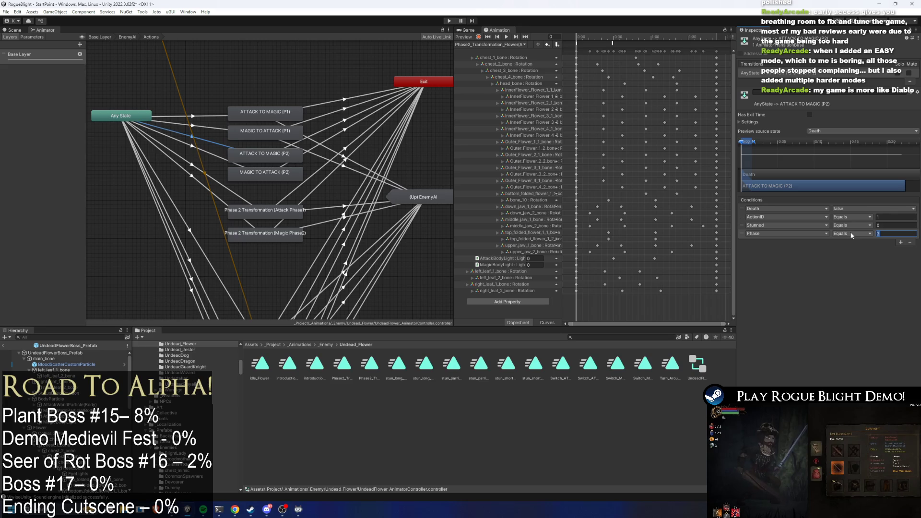
pyautogui.click(277, 158)
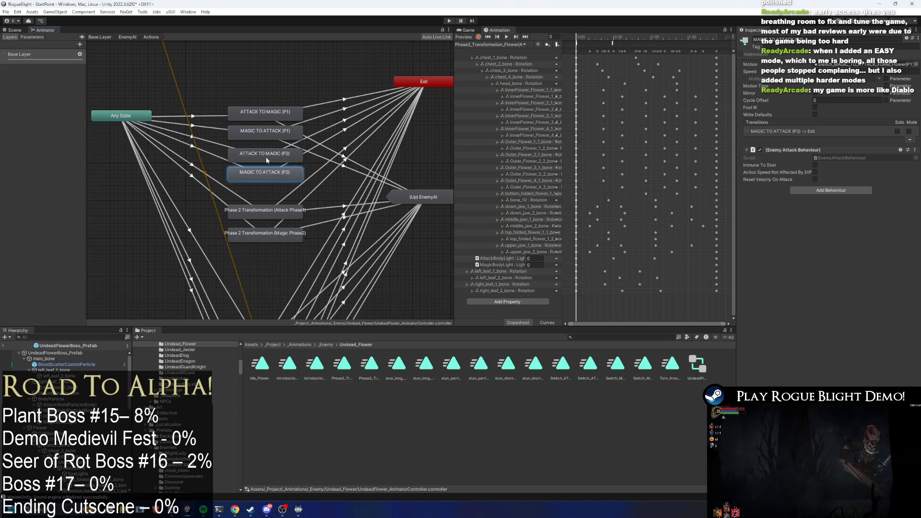
# Create transitions from ATTACK TO MAGIC (P2) and MAGIC TO ATTACK (P2) to EnemyAI > Tired
pyautogui.moveTo(313, 171); pyautogui.dragTo(255, 161)
pyautogui.rightClick(262, 157)
pyautogui.click(288, 162)
pyautogui.click(421, 196)
pyautogui.moveTo(451, 207)
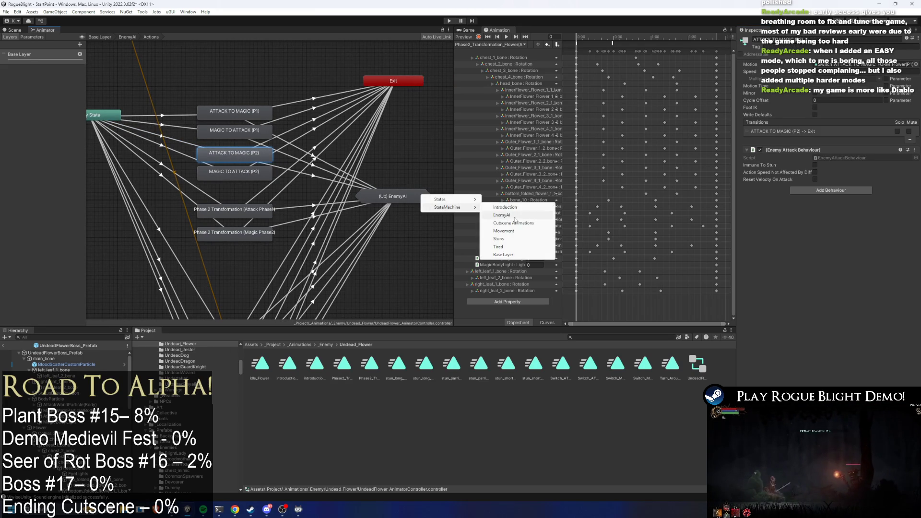
pyautogui.click(501, 215)
pyautogui.rightClick(266, 174)
pyautogui.click(278, 179)
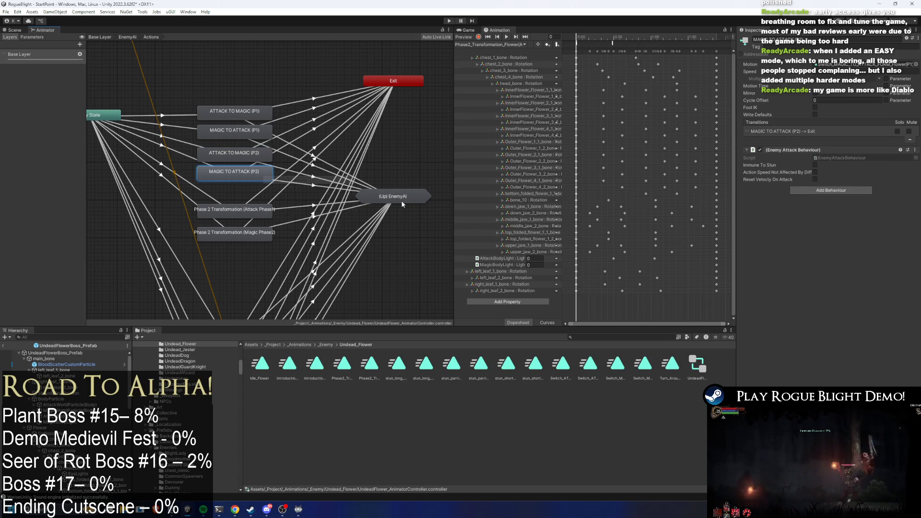
pyautogui.click(402, 204)
pyautogui.moveTo(437, 215)
pyautogui.click(508, 236)
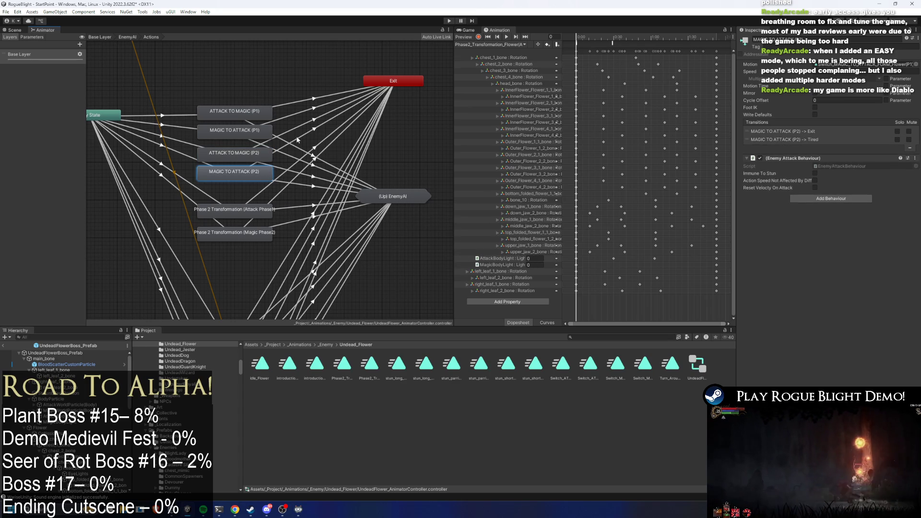
# Set ATTACK TO MAGIC (P2)→Tired to duration 0.1, non-fixed duration, and a Tired condition
pyautogui.click(278, 120)
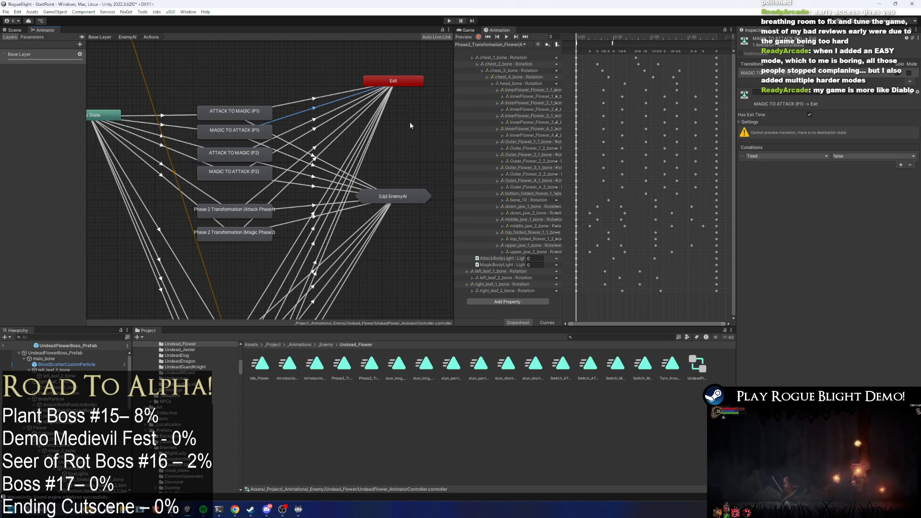
pyautogui.click(744, 123)
pyautogui.click(287, 144)
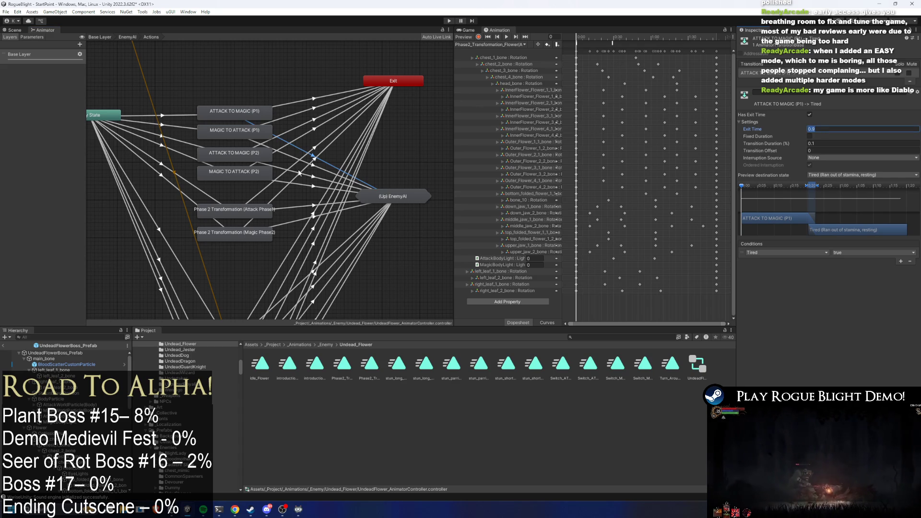
pyautogui.click(317, 177)
pyautogui.click(824, 144)
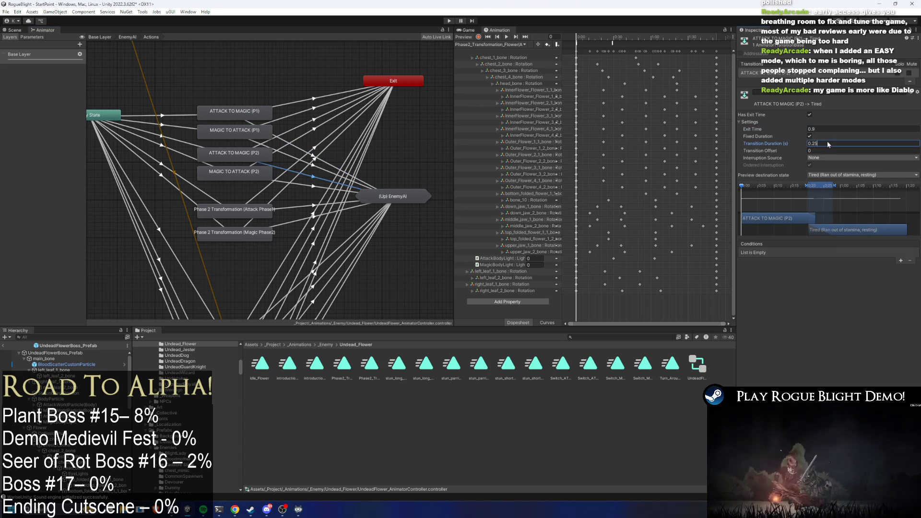
pyautogui.write('0.1')
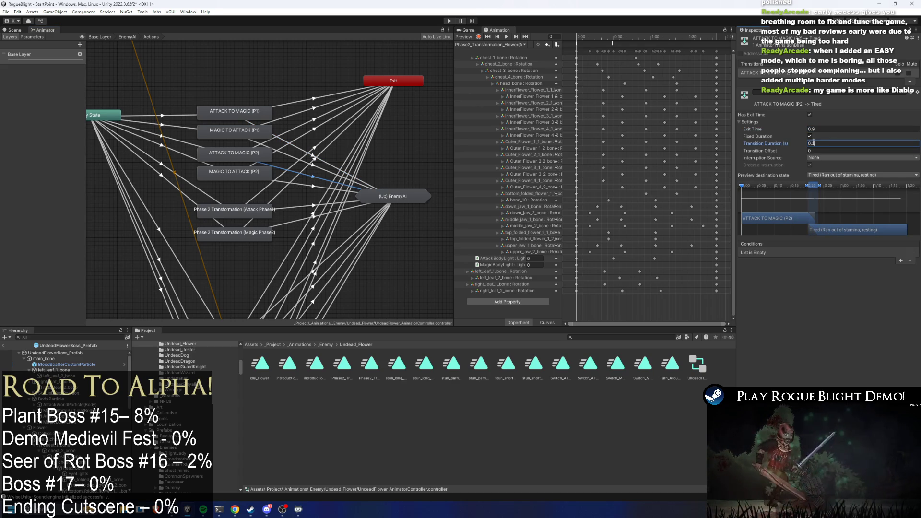
pyautogui.click(901, 262)
pyautogui.click(787, 253)
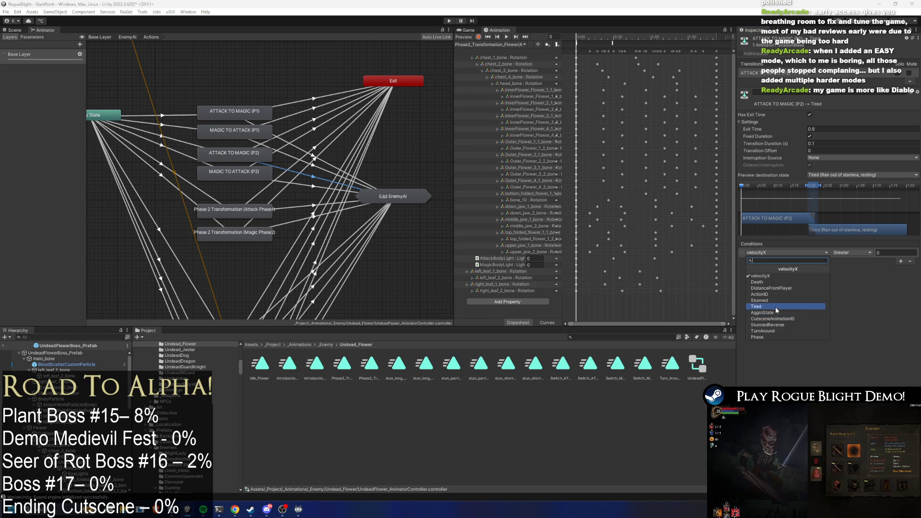
pyautogui.click(775, 307)
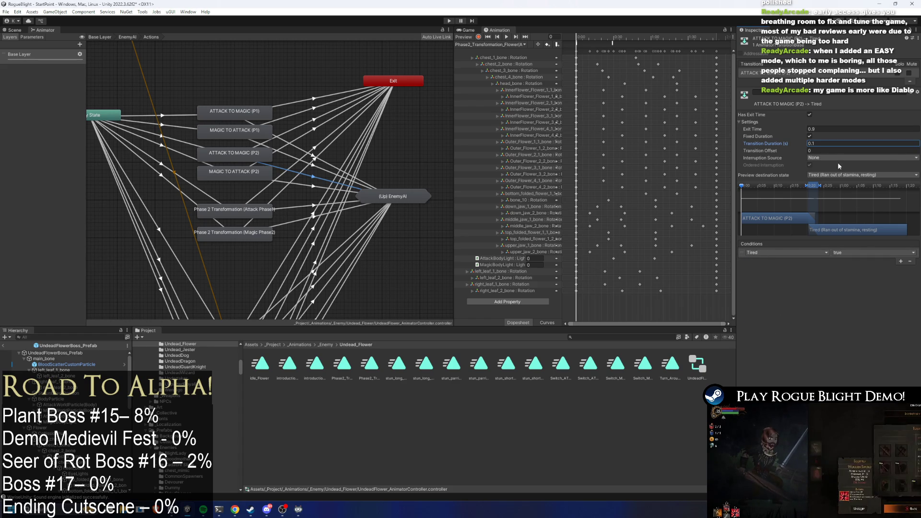
pyautogui.click(812, 137)
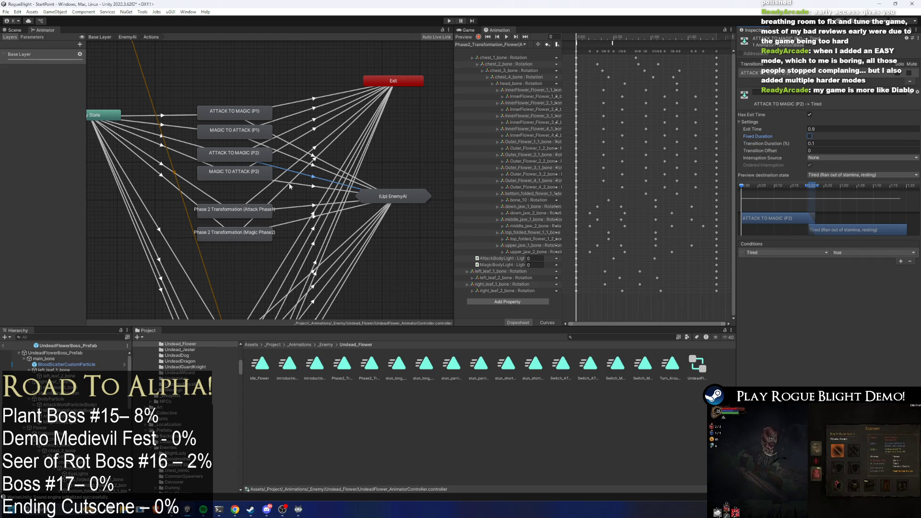
# Set MAGIC TO ATTACK (P2)→Tired to exit time 0.9, non-fixed duration, and a Tired condition
pyautogui.click(313, 186)
pyautogui.click(861, 129)
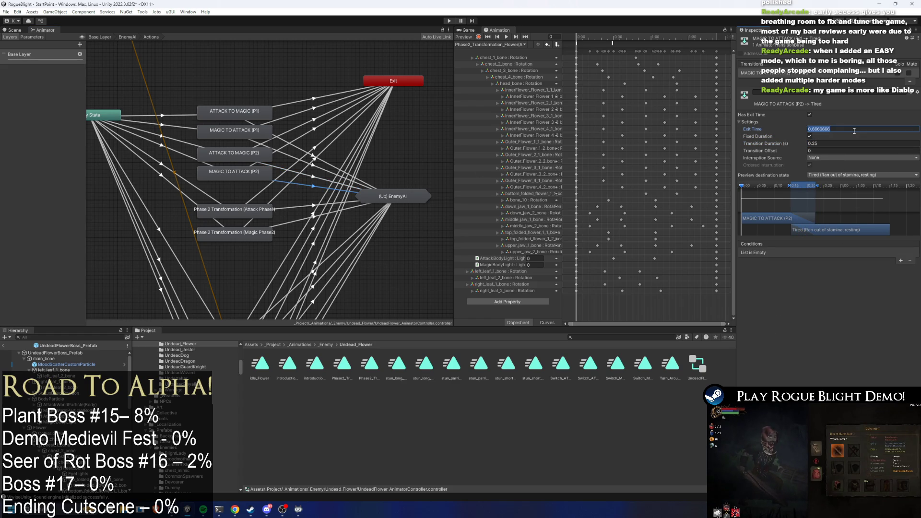
pyautogui.write('0.9')
pyautogui.click(810, 136)
pyautogui.click(852, 143)
pyautogui.write('0.9')
pyautogui.press('BackSpace')
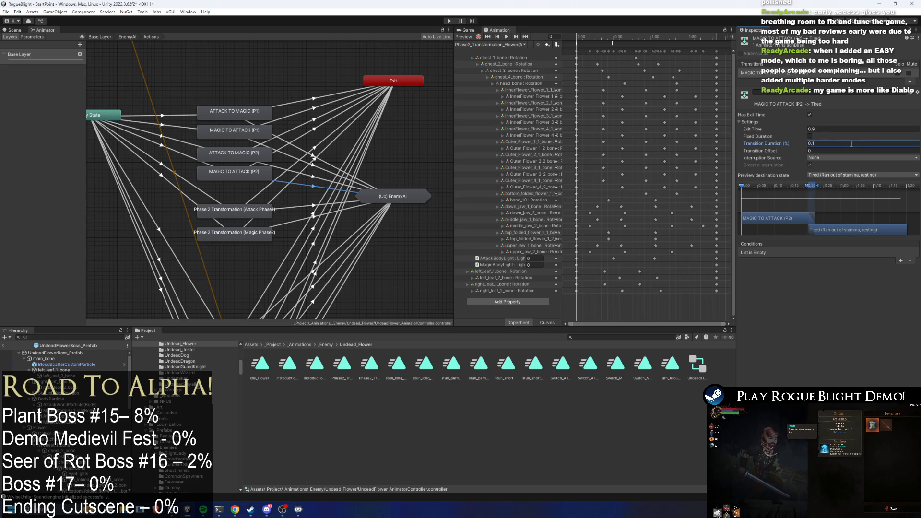
pyautogui.click(900, 261)
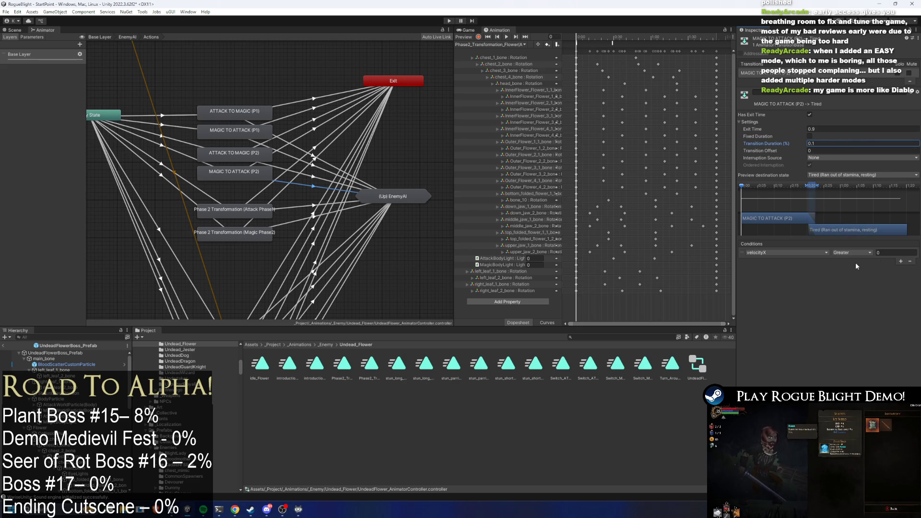
pyautogui.click(782, 253)
pyautogui.click(778, 309)
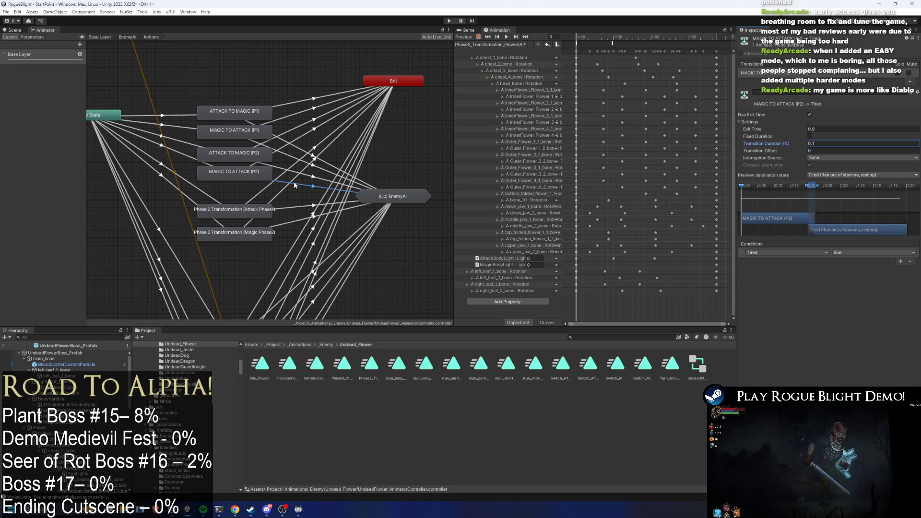
pyautogui.click(316, 177)
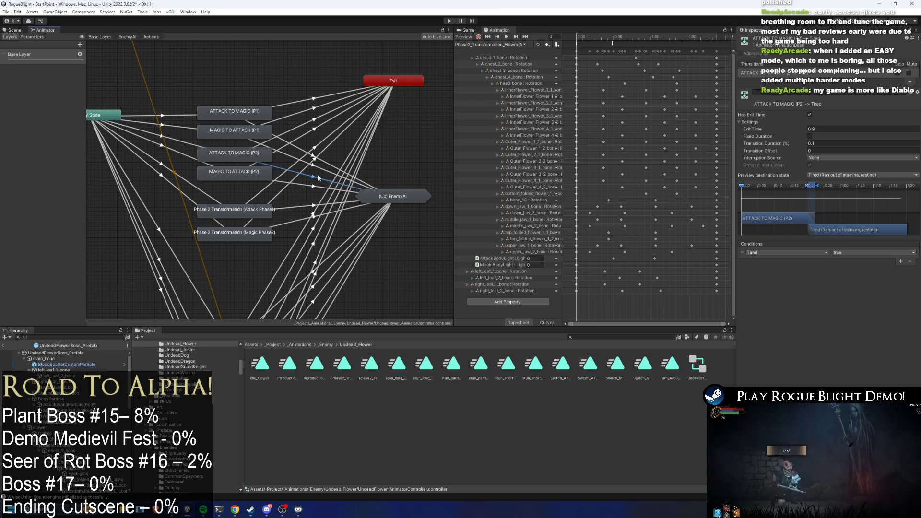
pyautogui.click(325, 168)
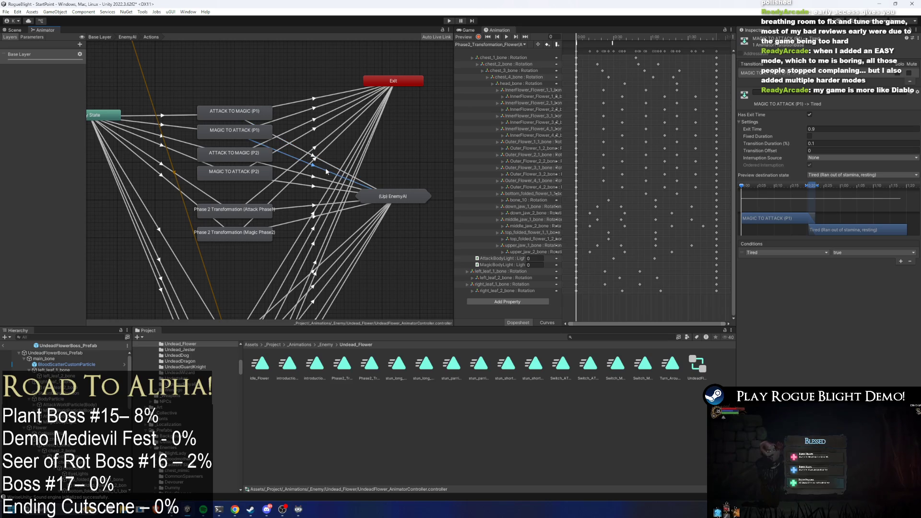
pyautogui.moveTo(234, 188); pyautogui.dragTo(233, 159)
# Review the P1/P2 switch states and nudge the Magic Phase2 transformation node into place
pyautogui.click(235, 139)
pyautogui.click(237, 160)
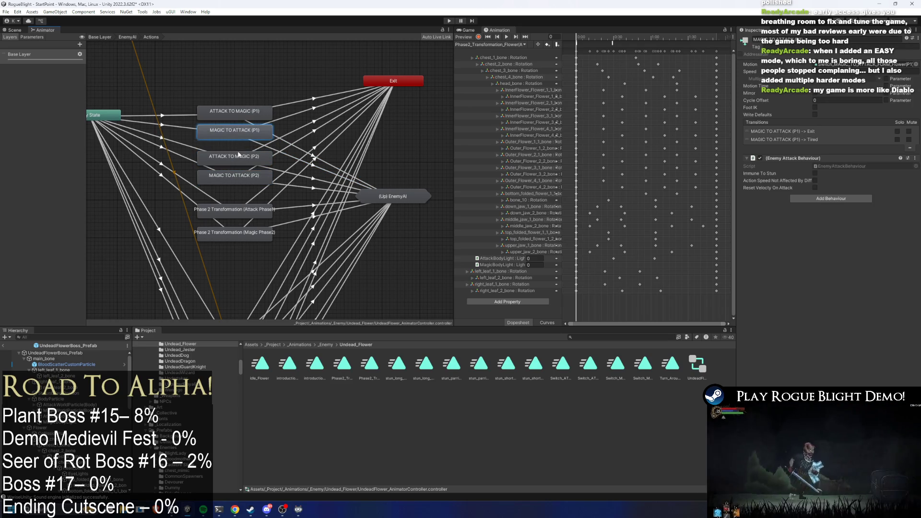
pyautogui.click(244, 132)
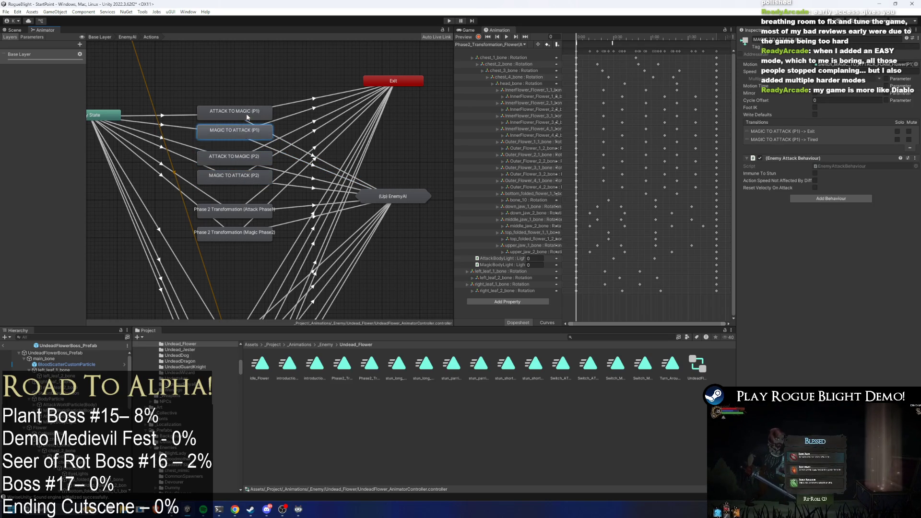
pyautogui.click(210, 161)
pyautogui.click(234, 176)
pyautogui.moveTo(234, 232)
pyautogui.mouseDown()
pyautogui.moveTo(234, 214)
pyautogui.moveTo(236, 237)
pyautogui.mouseUp()
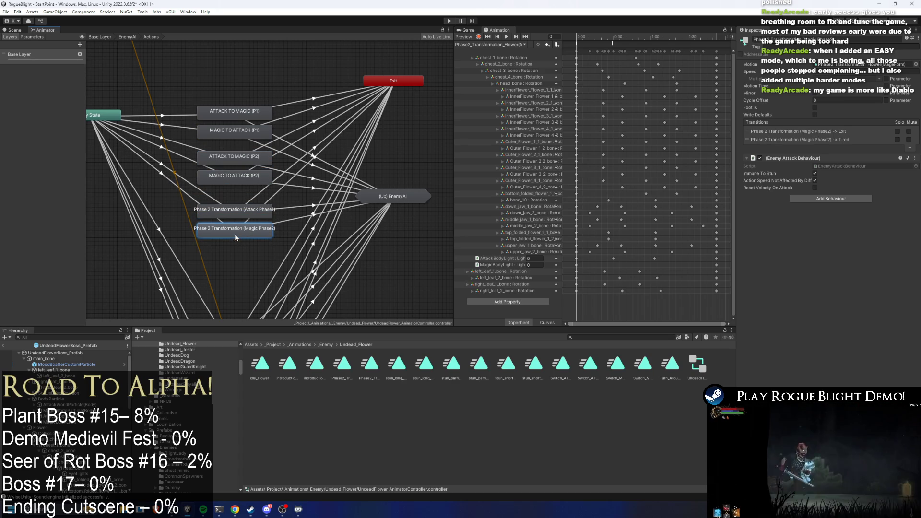
pyautogui.click(241, 249)
# Check the Any State transitions into the P1 and P2 form-switch states
pyautogui.click(184, 181)
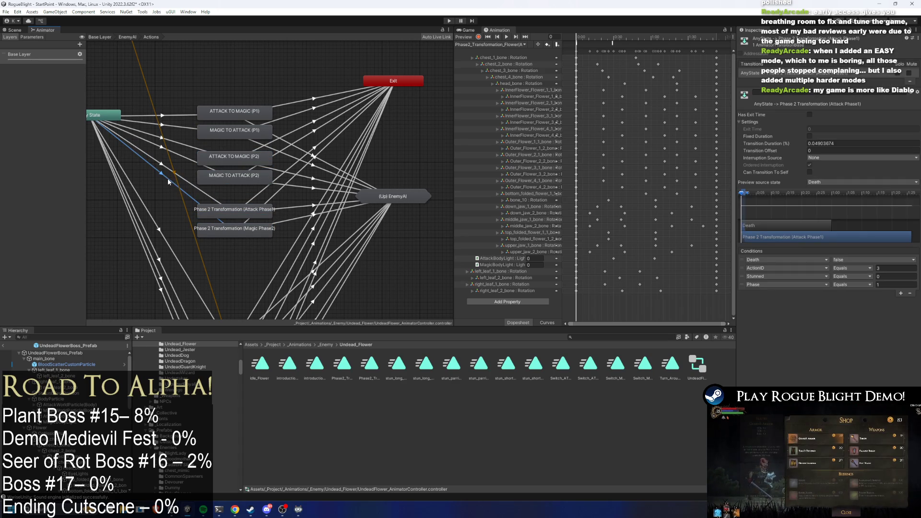
pyautogui.click(183, 147)
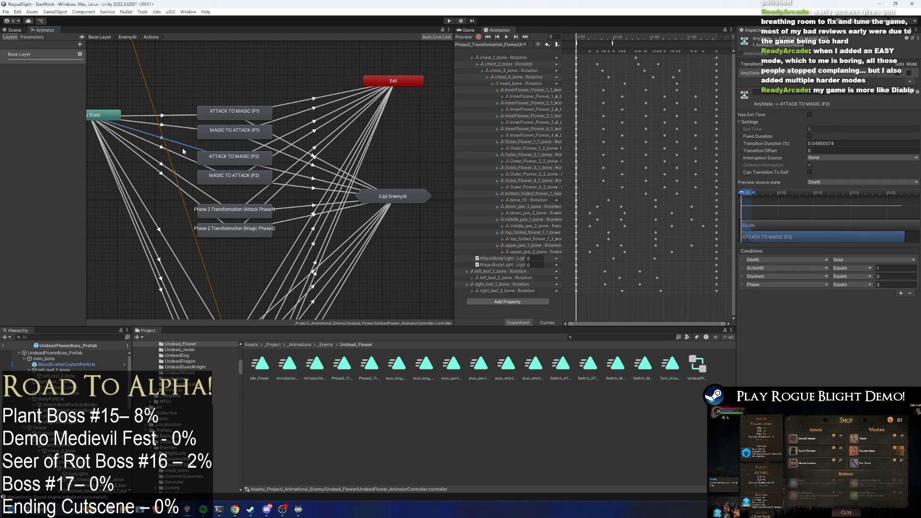
pyautogui.click(181, 159)
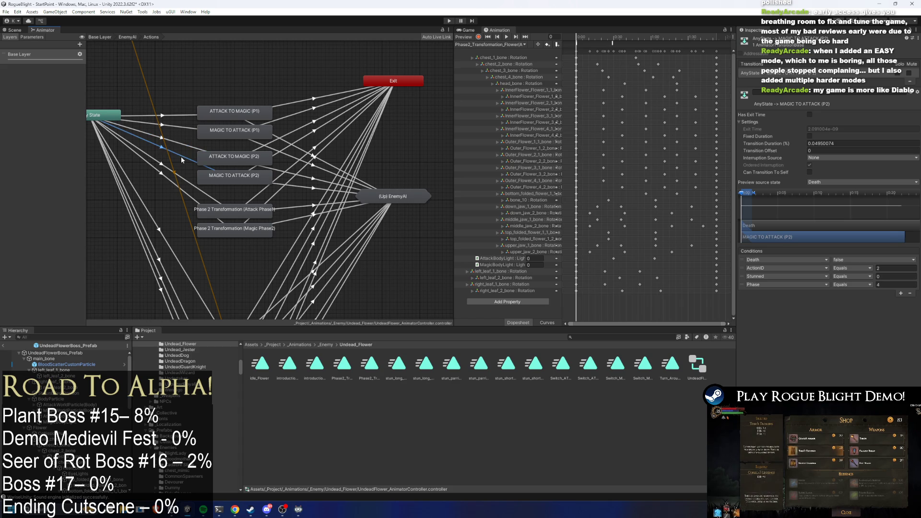
pyautogui.click(185, 128)
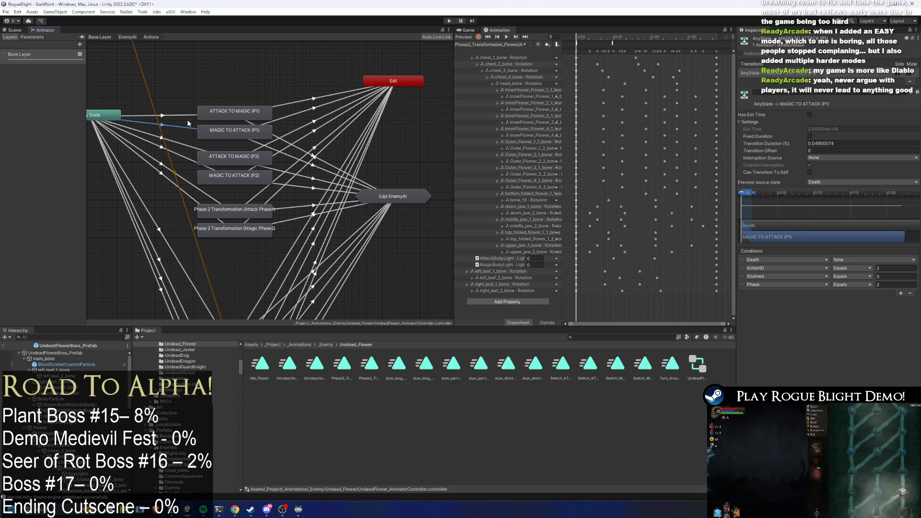
pyautogui.click(181, 160)
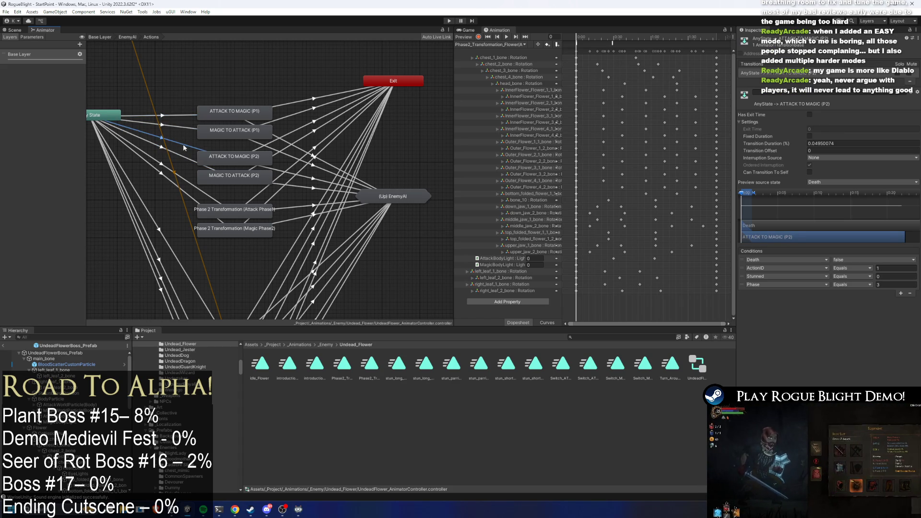
pyautogui.click(183, 161)
pyautogui.click(184, 156)
pyautogui.click(184, 157)
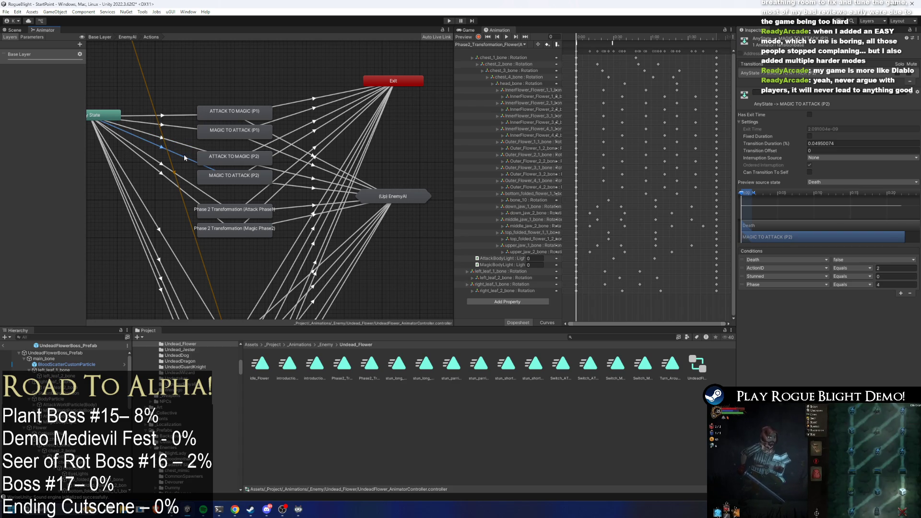
# Assign the P2 switch animations to ATTACK TO MAGIC (P2) and MAGIC TO ATTACK (P2), then enter Play mode
pyautogui.click(255, 177)
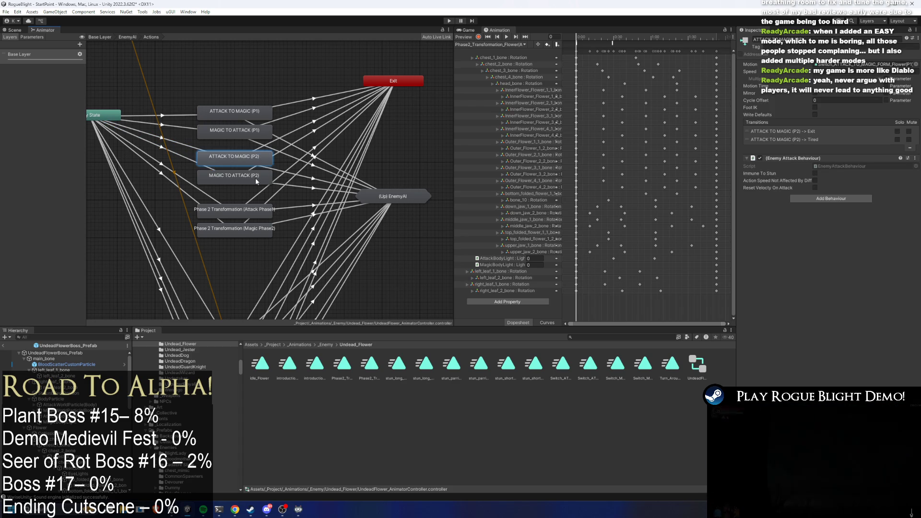
pyautogui.click(240, 157)
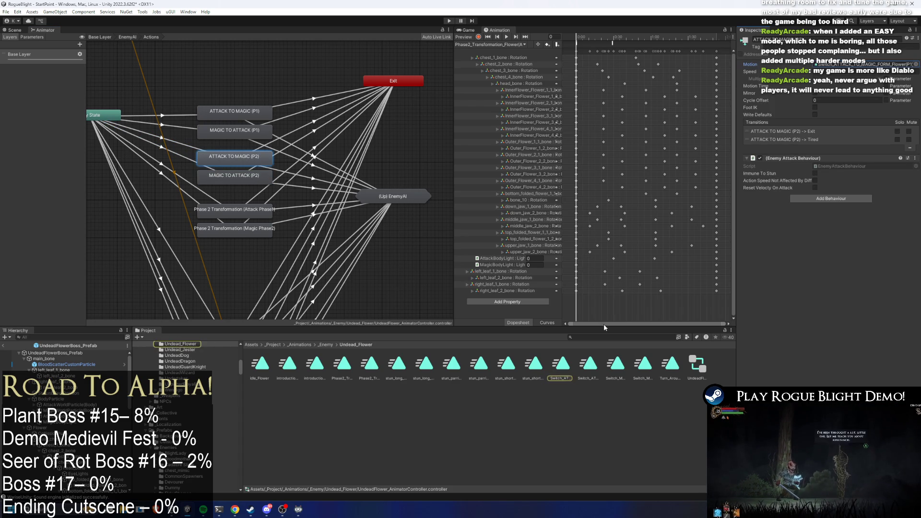
pyautogui.moveTo(773, 187); pyautogui.dragTo(859, 64)
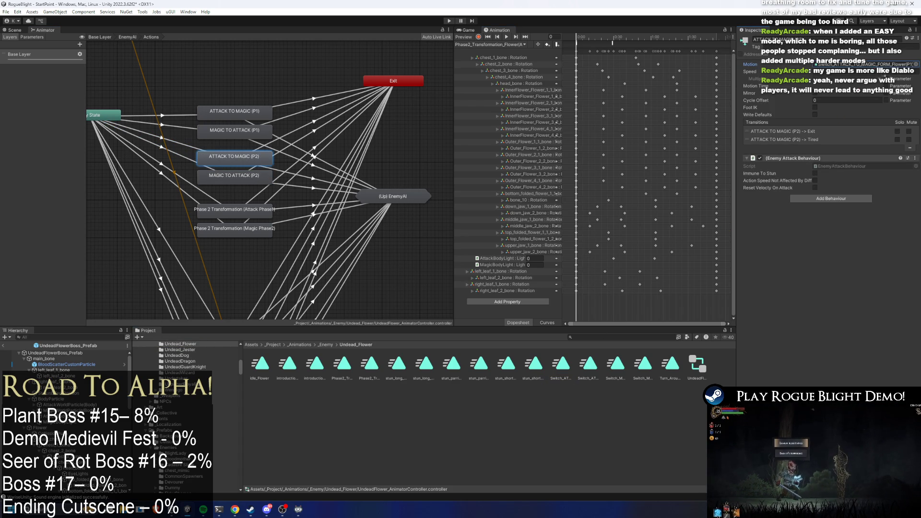
pyautogui.click(256, 179)
pyautogui.moveTo(643, 365); pyautogui.dragTo(859, 64)
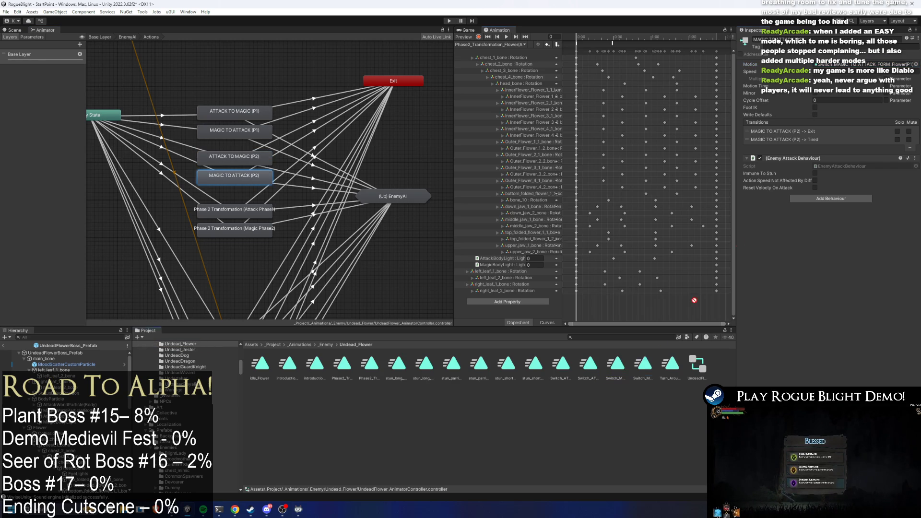
pyautogui.click(449, 21)
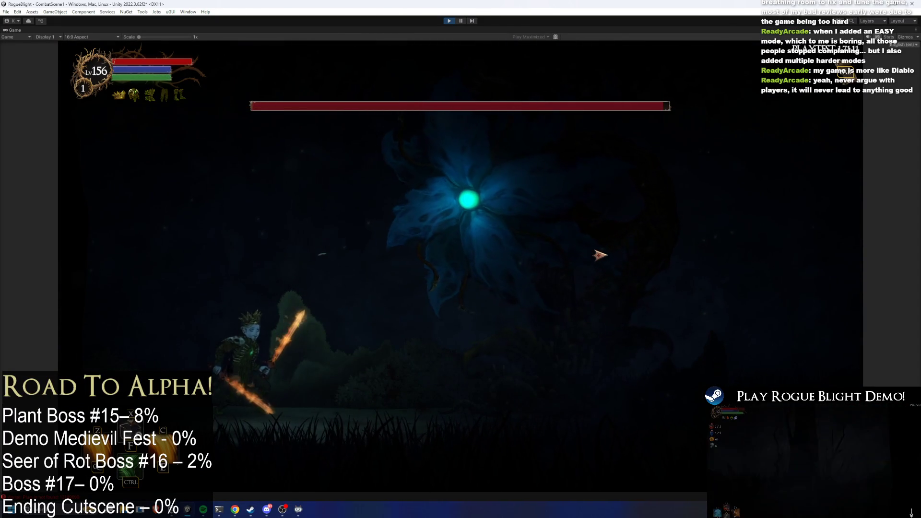
# Toggle the F1/F2 enemy-health cheats, attack the boss, then stop play mode
pyautogui.press('F1')
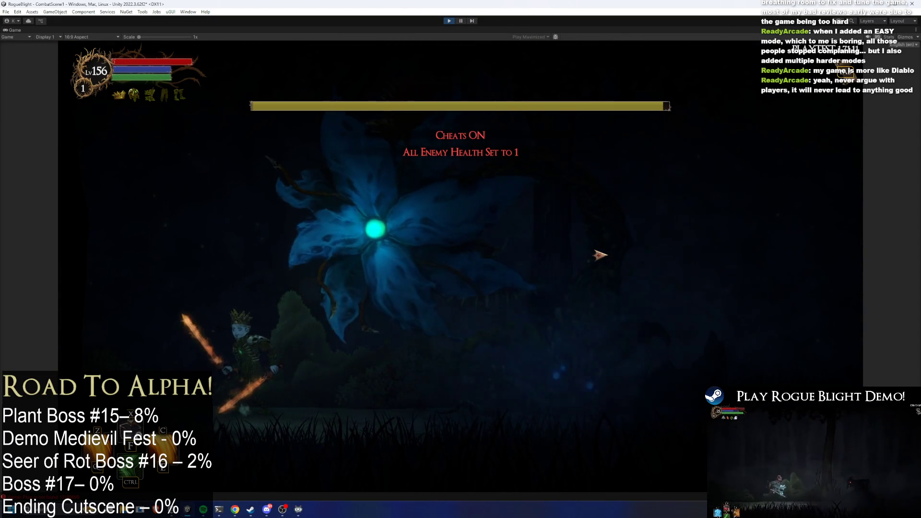
pyautogui.press('F2')
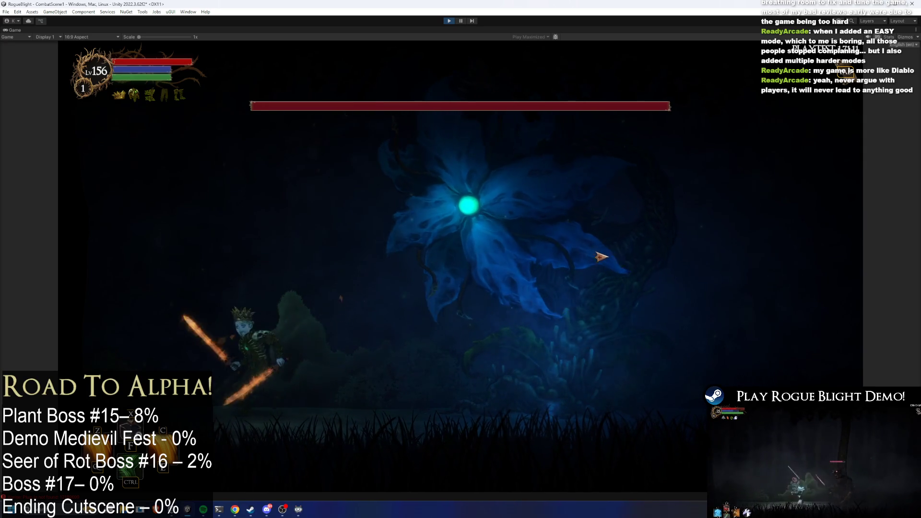
pyautogui.press('Right')
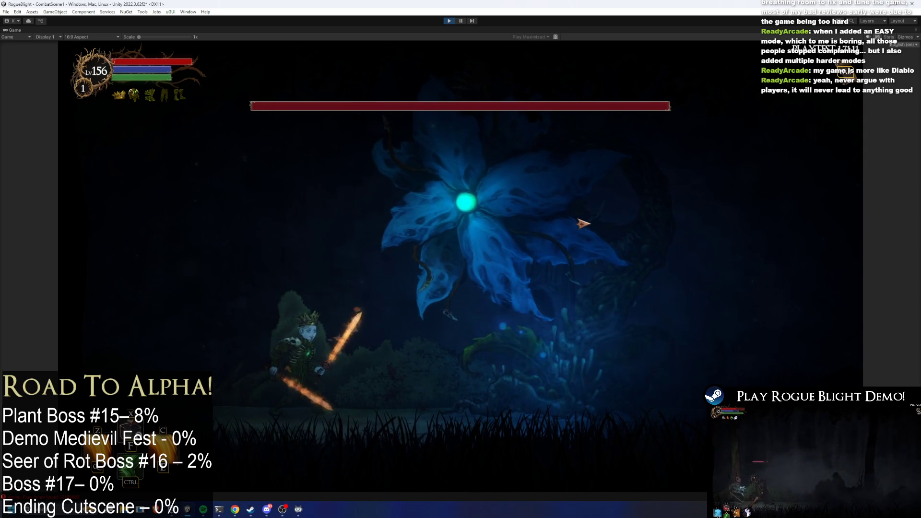
pyautogui.click(449, 21)
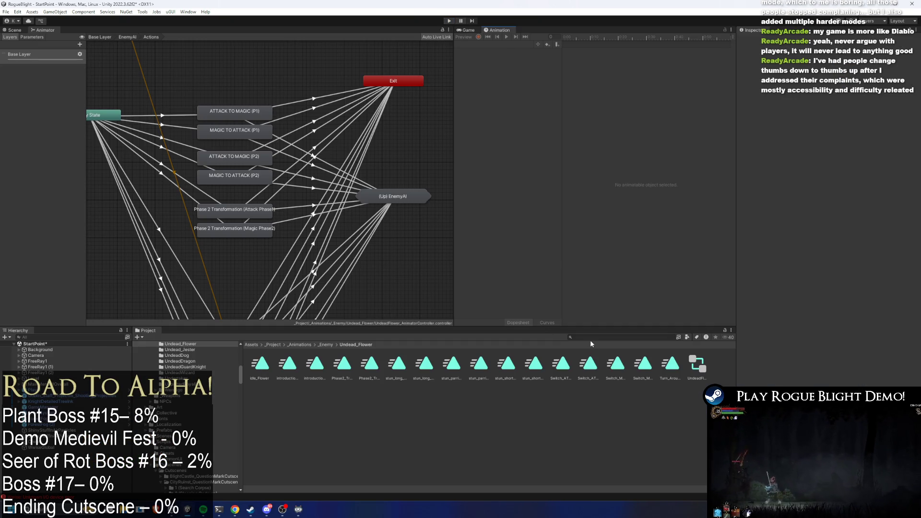
# Open the UndeadFlowerBoss prefab from the Project search and widen the Inspector
pyautogui.click(592, 337)
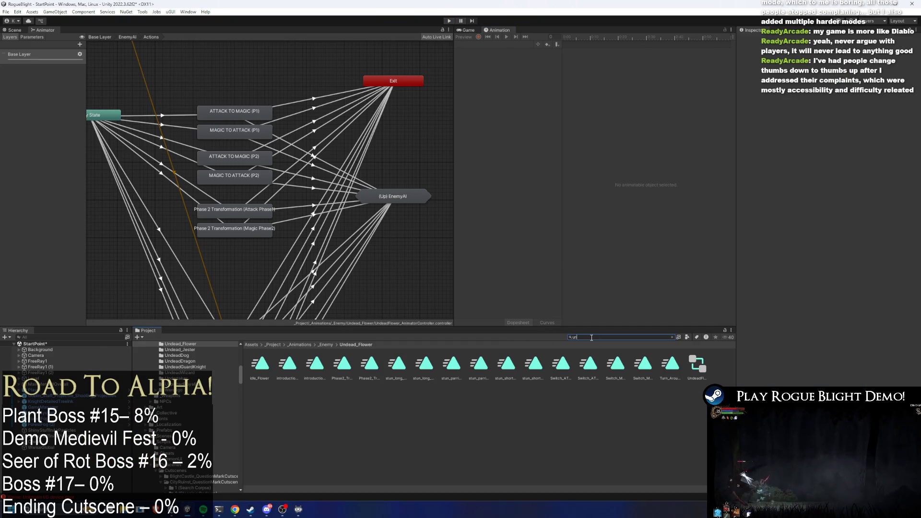
pyautogui.write('dead flower prefa')
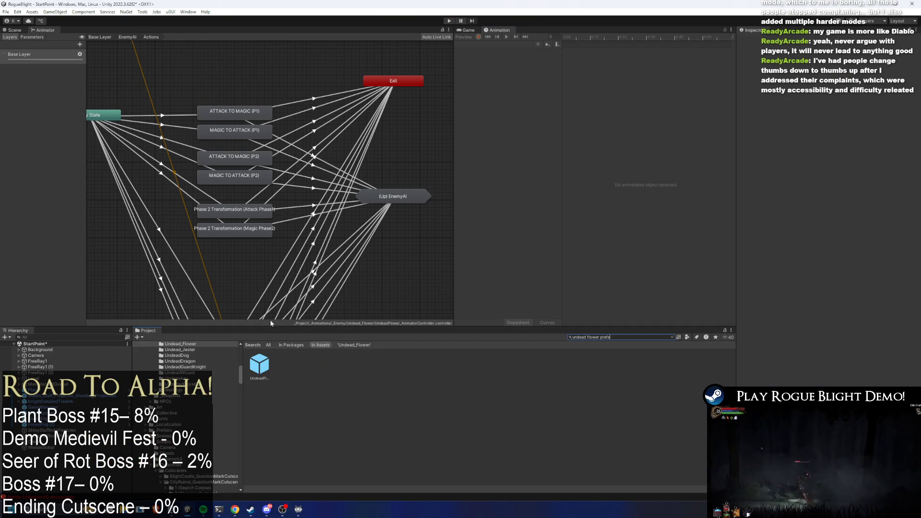
pyautogui.doubleClick(259, 365)
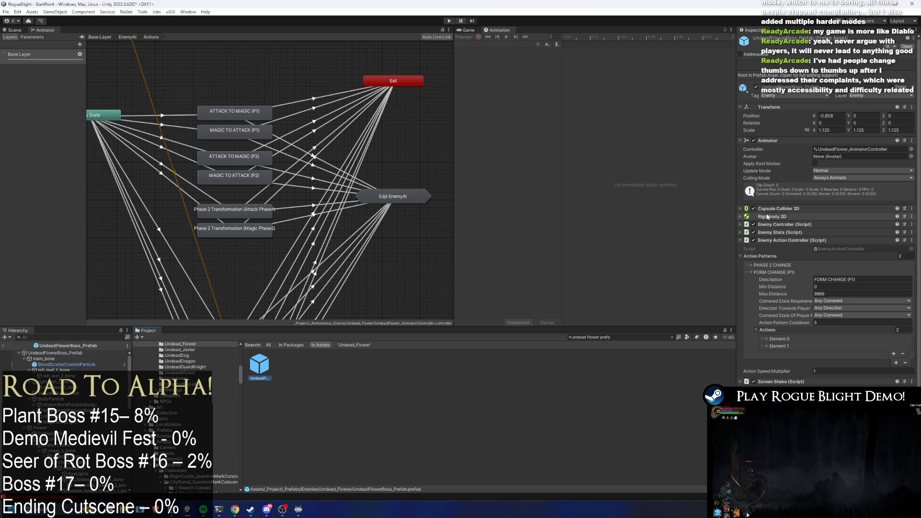
pyautogui.moveTo(737, 218); pyautogui.dragTo(661, 223)
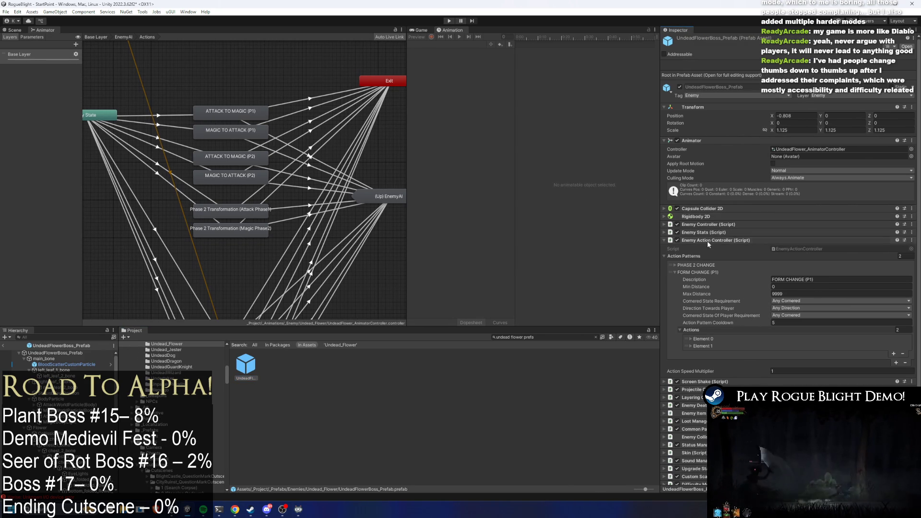
# Collapse FORM CHANGE (P1) and review the PHASE 2 CHANGE action pattern
pyautogui.click(714, 271)
pyautogui.click(695, 265)
pyautogui.scroll(-3, 834, 295)
pyautogui.scroll(-3, 834, 295)
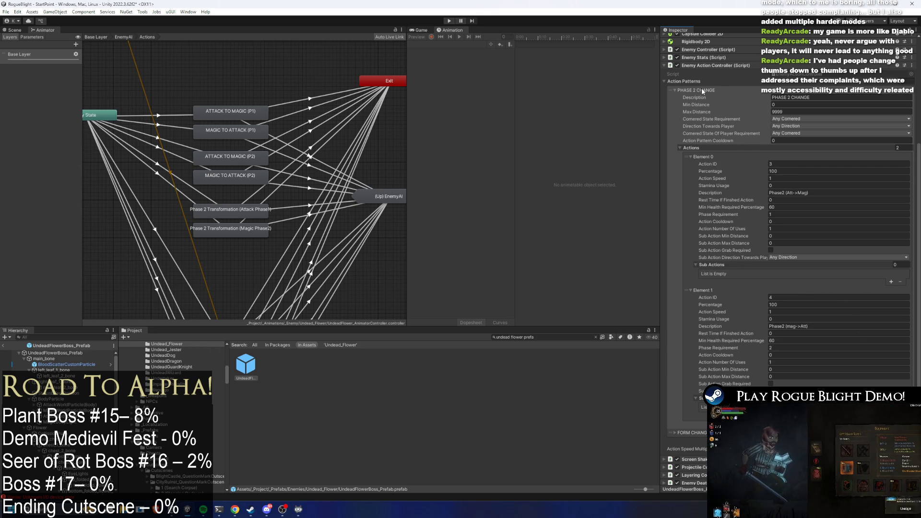
pyautogui.click(701, 89)
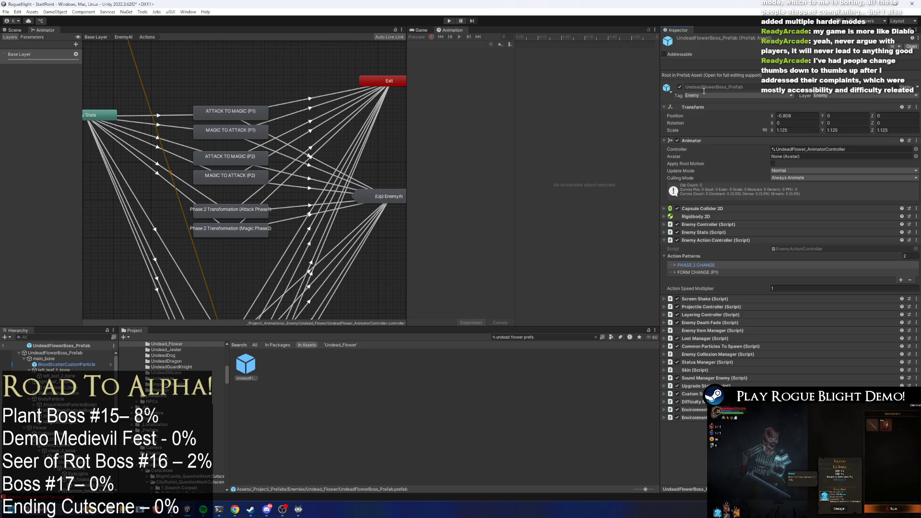
pyautogui.click(717, 264)
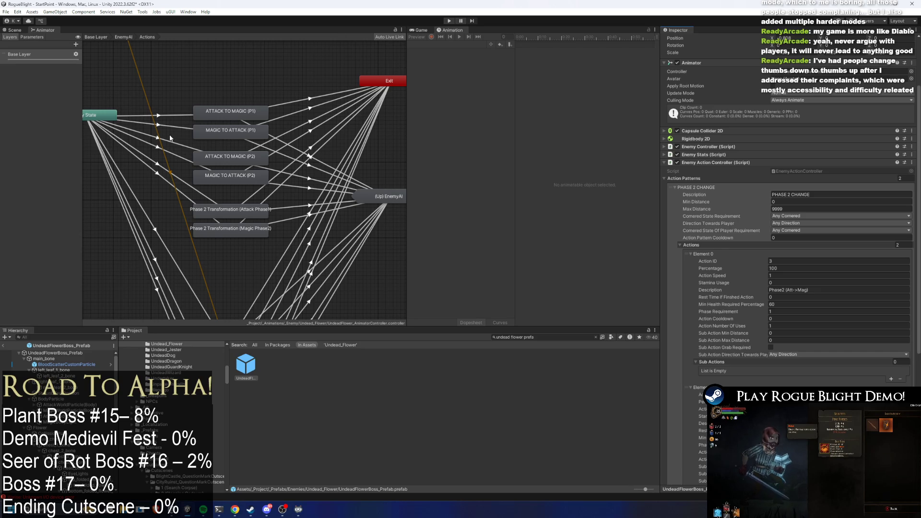
# Inspect the Any State transitions into the P1 and P2 switch states, then expand the boss's Action Patterns
pyautogui.click(170, 142)
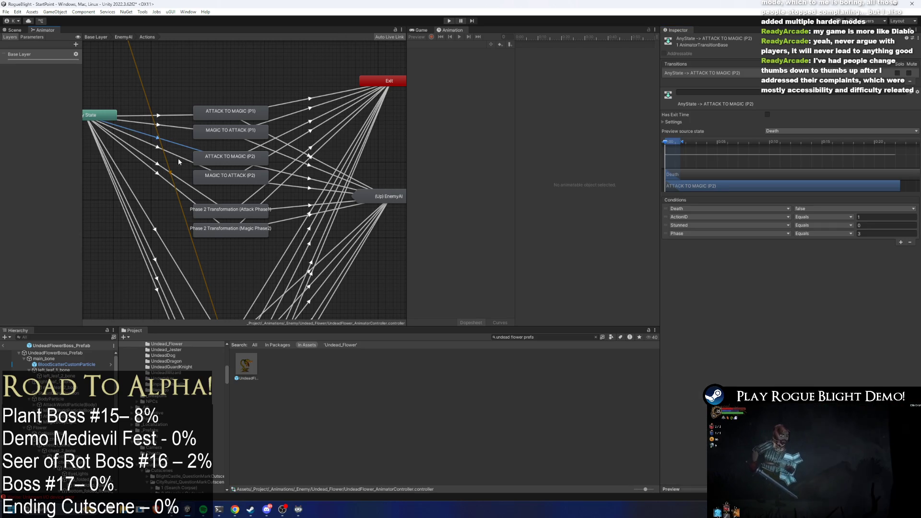
pyautogui.click(181, 122)
pyautogui.click(180, 128)
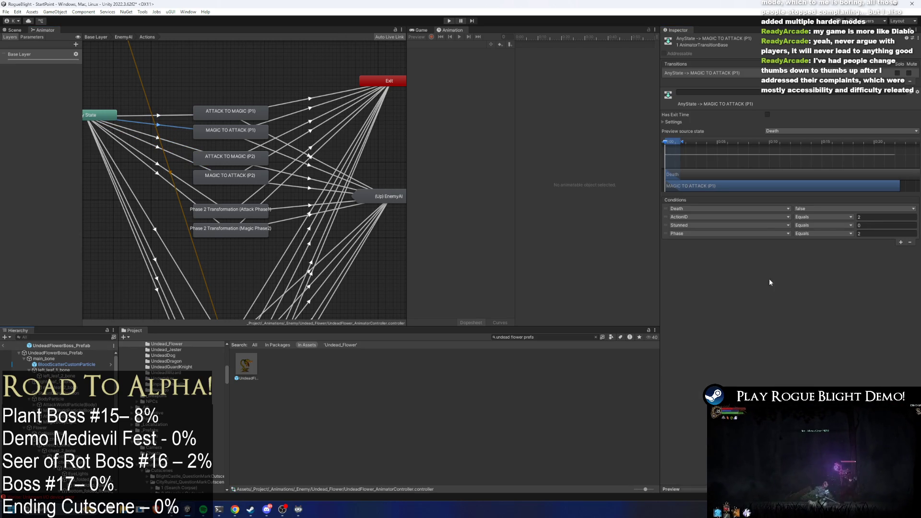
pyautogui.click(89, 347)
pyautogui.click(787, 209)
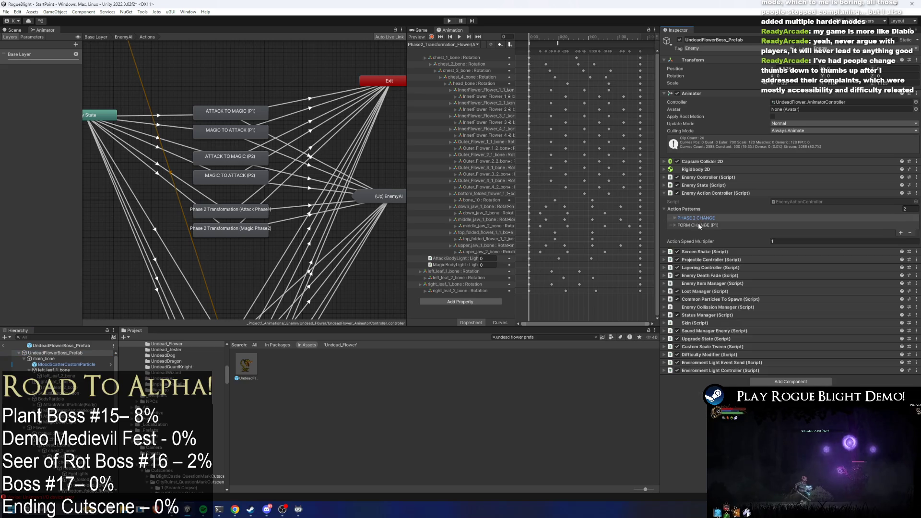
# Expand FORM CHANGE (P1) Elements 0 and 1 and empty Element 1's sub actions list
pyautogui.click(786, 225)
pyautogui.click(714, 299)
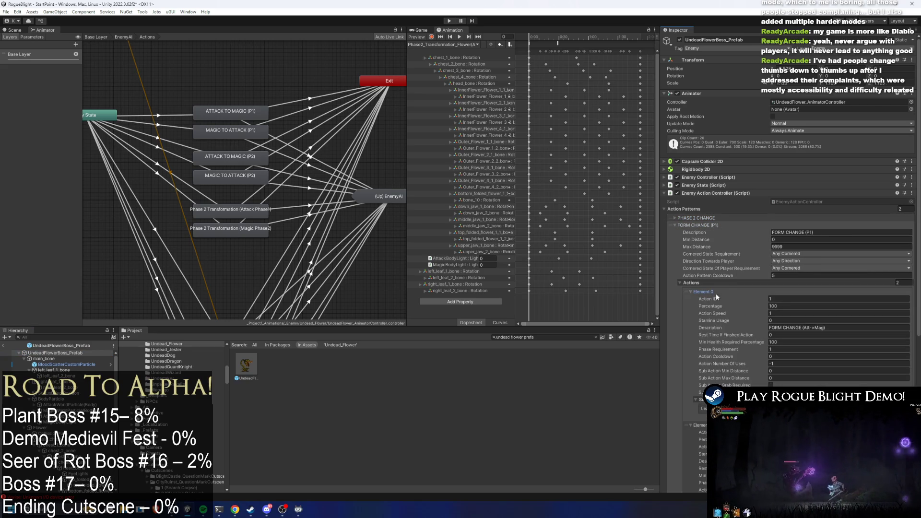
pyautogui.click(716, 292)
pyautogui.scroll(-3, 792, 269)
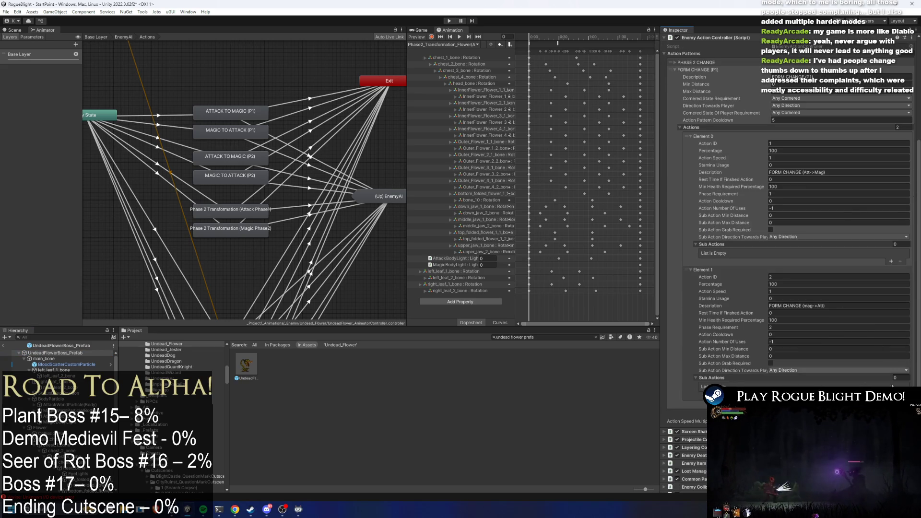
pyautogui.scroll(-3, 816, 341)
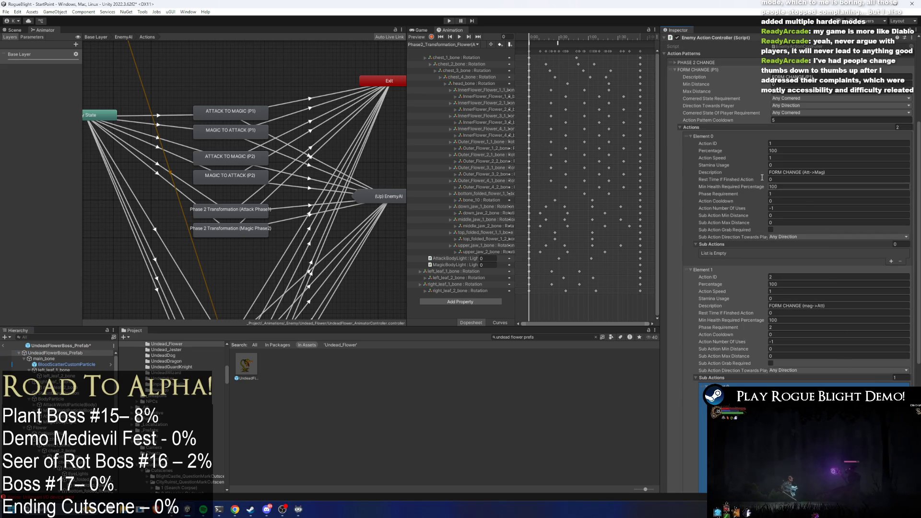
pyautogui.press('Delete')
# Duplicate the Att->Mag action into Element 2 with Phase Requirement 3, then enter Play mode
pyautogui.hotkey('ctrl', 'd')
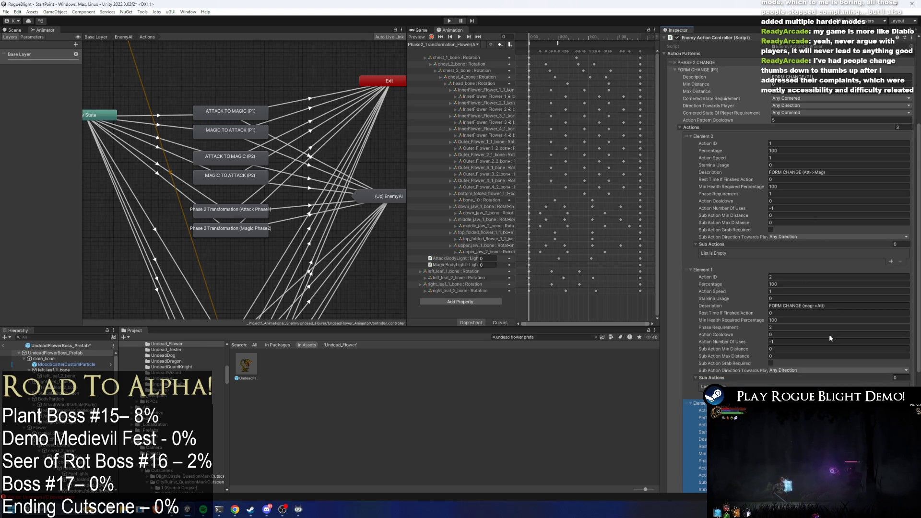
pyautogui.rightClick(709, 139)
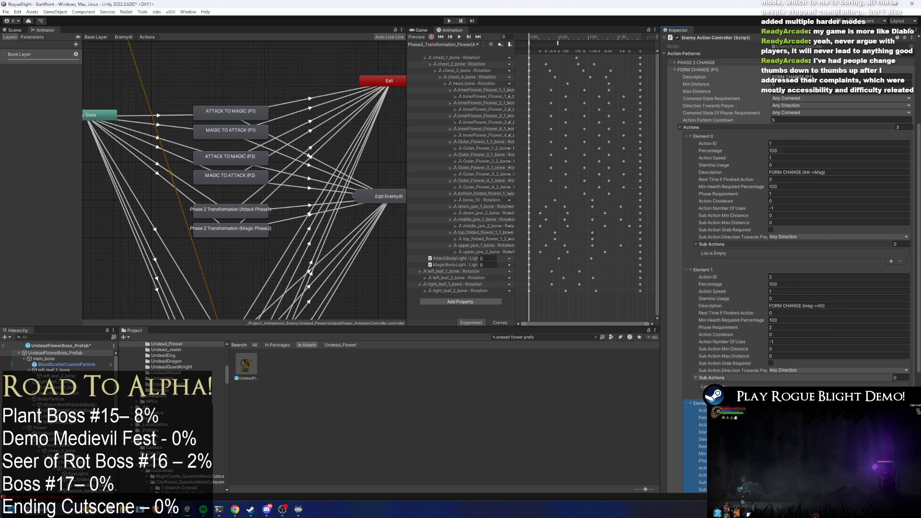
pyautogui.scroll(-3, 791, 379)
pyautogui.hotkey('ctrl', 'd')
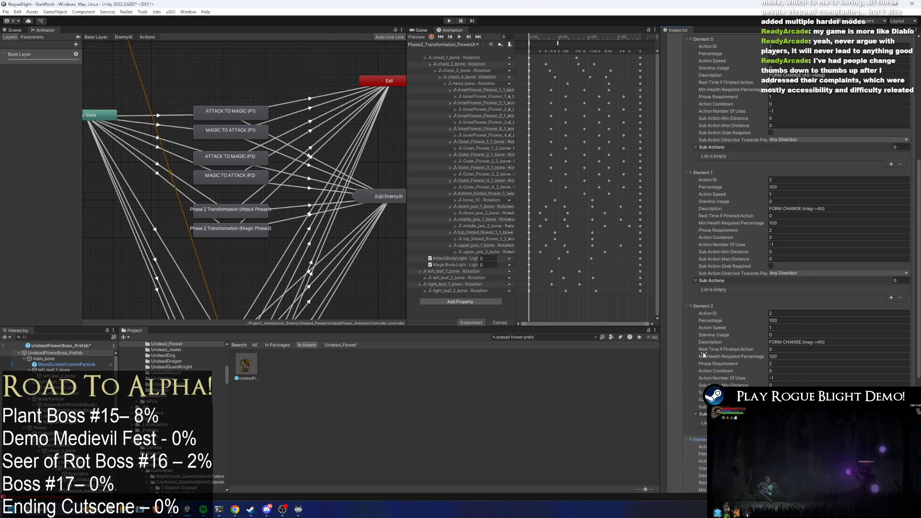
pyautogui.moveTo(688, 440)
pyautogui.mouseDown()
pyautogui.moveTo(720, 331)
pyautogui.moveTo(746, 314)
pyautogui.mouseUp()
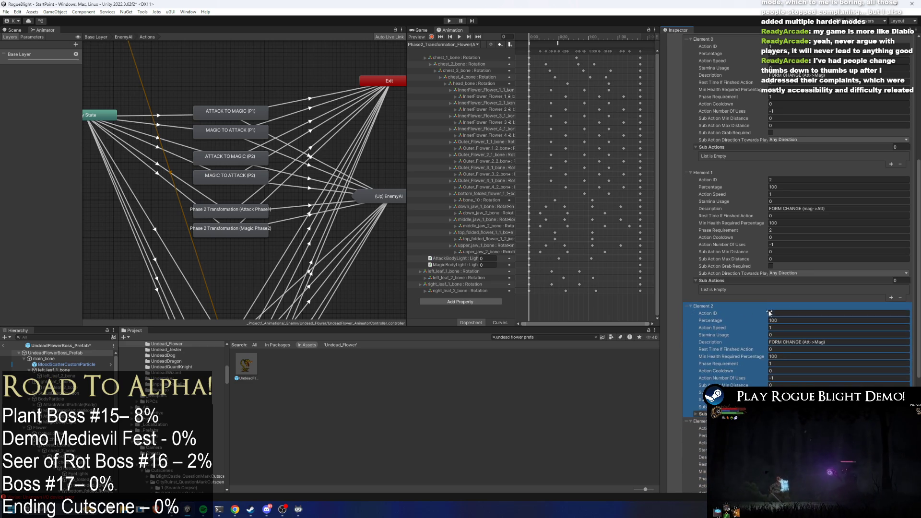
pyautogui.scroll(-2, 811, 306)
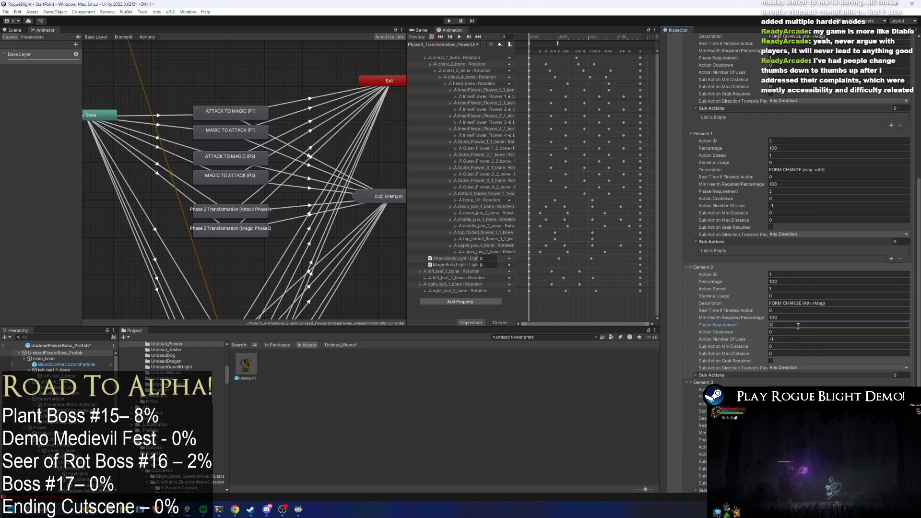
pyautogui.click(816, 440)
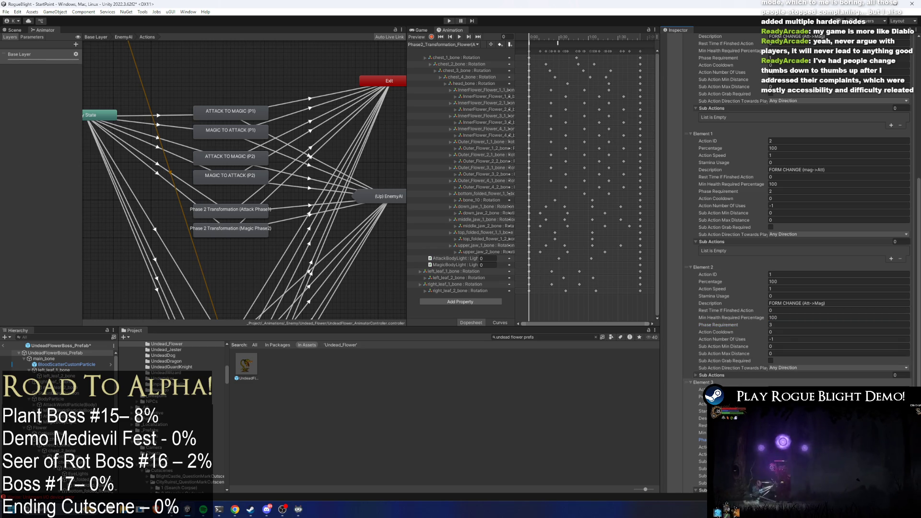
pyautogui.click(798, 324)
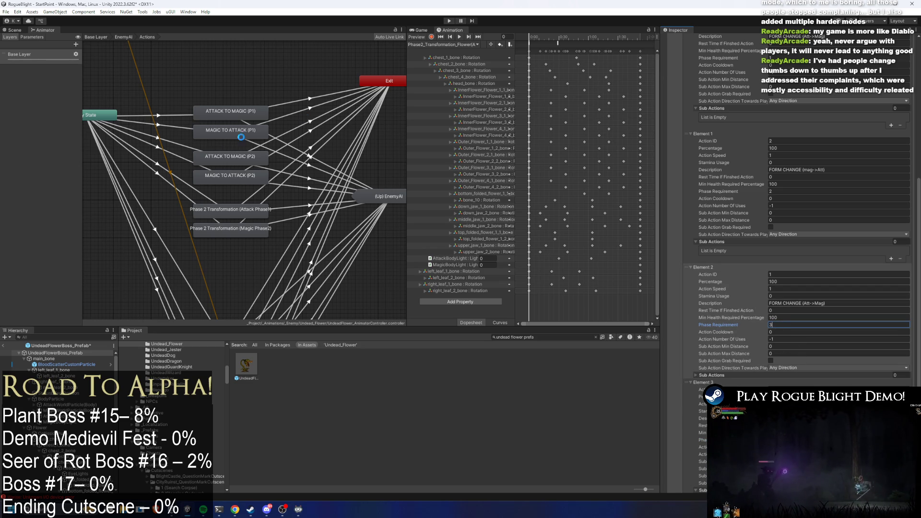
pyautogui.click(448, 21)
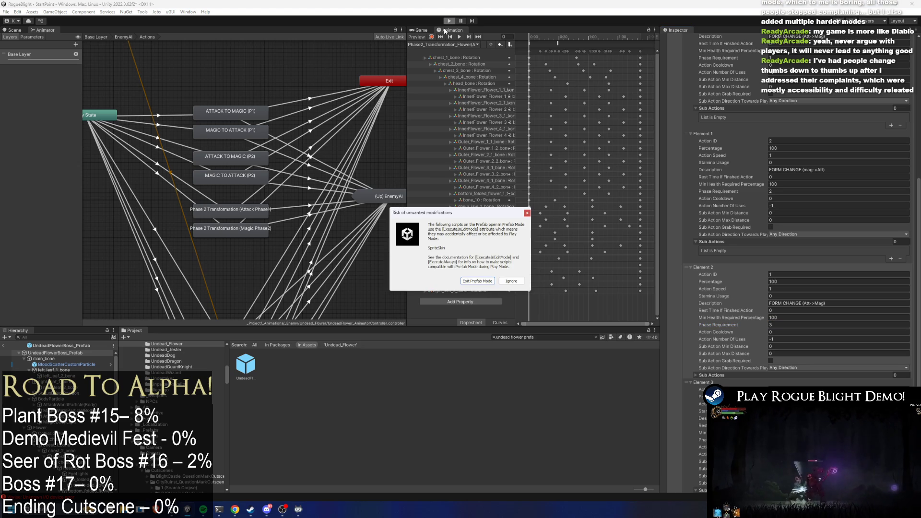
# Dismiss the prefab-mode warning and start a new game in the first save slot
pyautogui.press('Return')
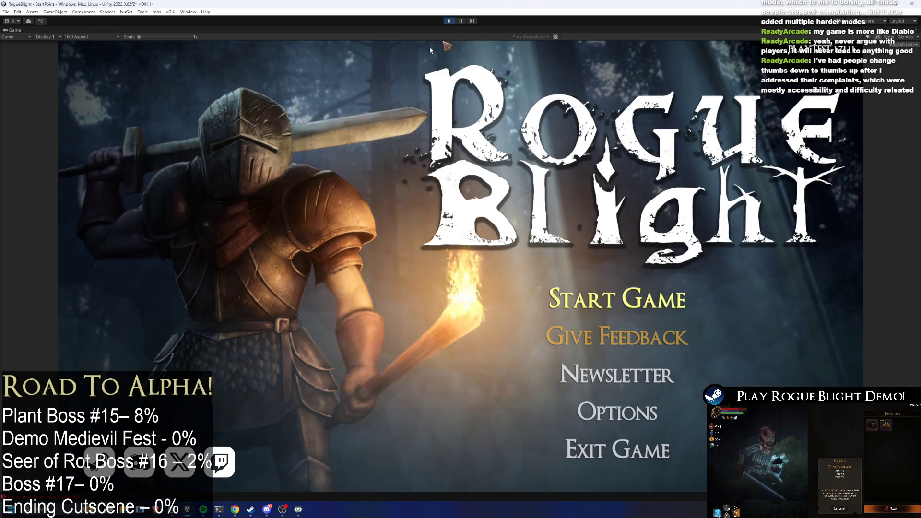
pyautogui.click(619, 300)
pyautogui.click(674, 246)
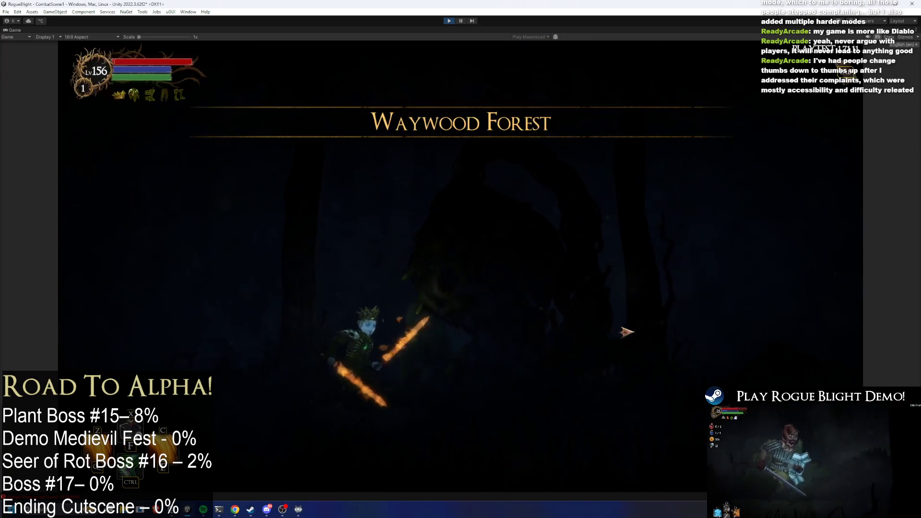
pyautogui.click(638, 328)
# Walk into the boss fight, toggle the health cheats, and cast a fiery spiral at the boss
pyautogui.press('a')
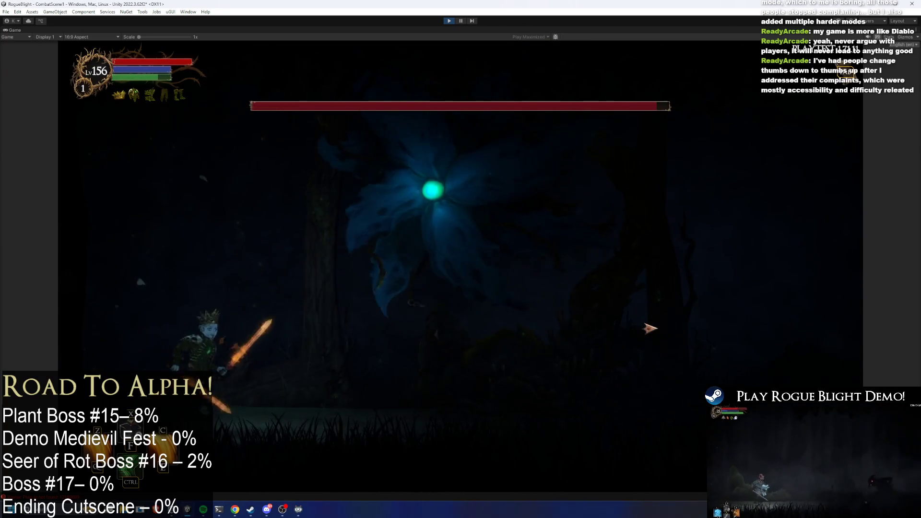
pyautogui.press('d')
pyautogui.press('F1')
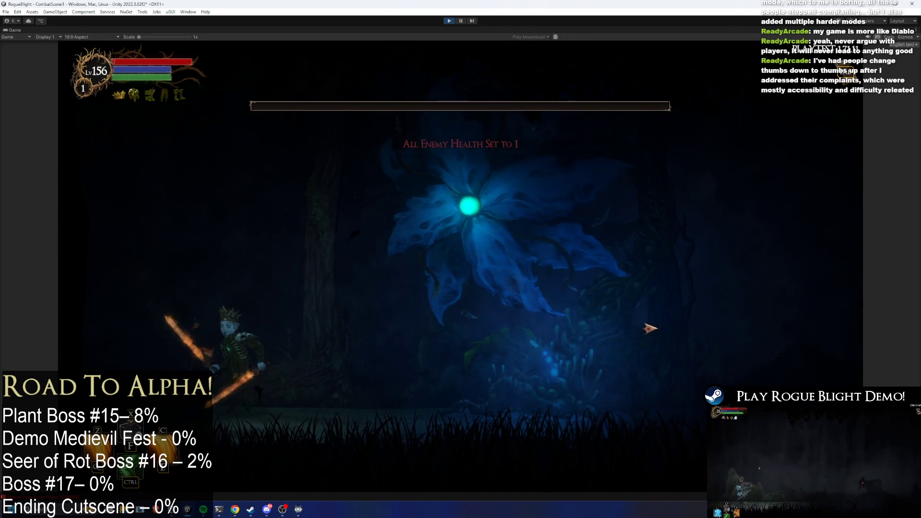
pyautogui.press('F1')
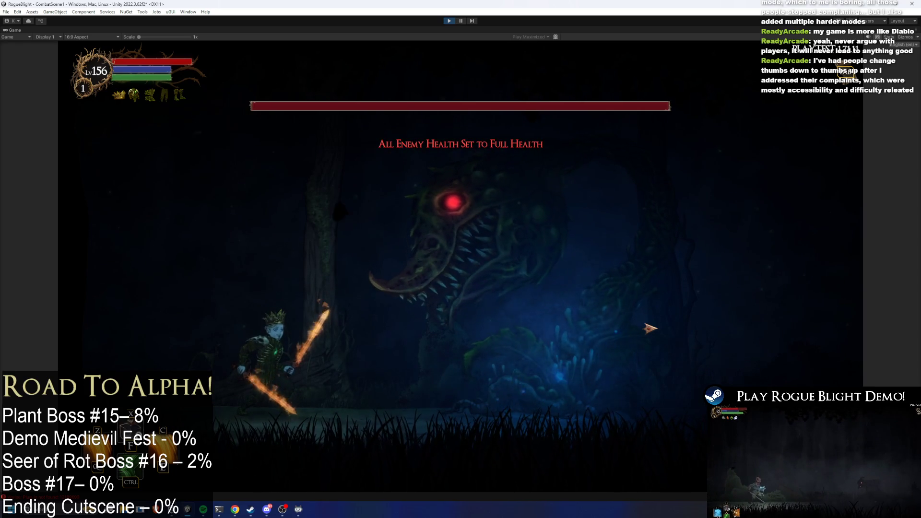
pyautogui.press('a')
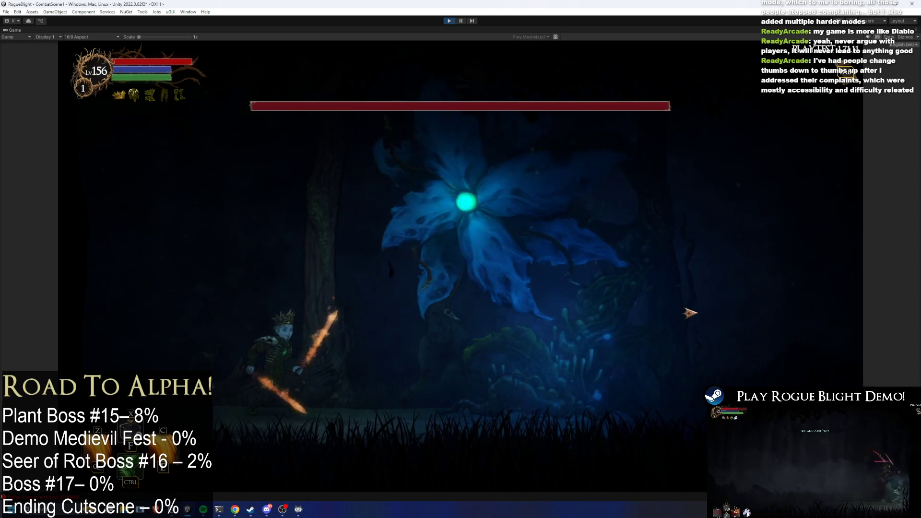
pyautogui.press('a')
pyautogui.press('d')
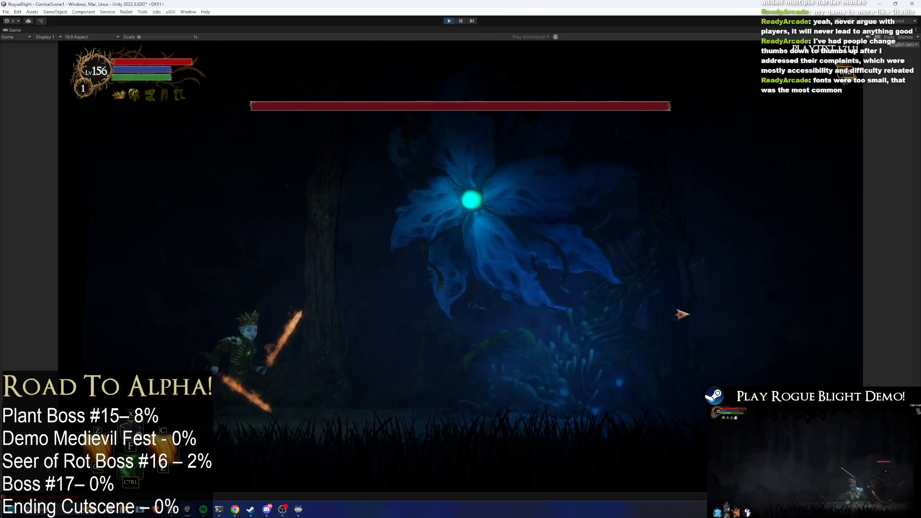
pyautogui.press('space')
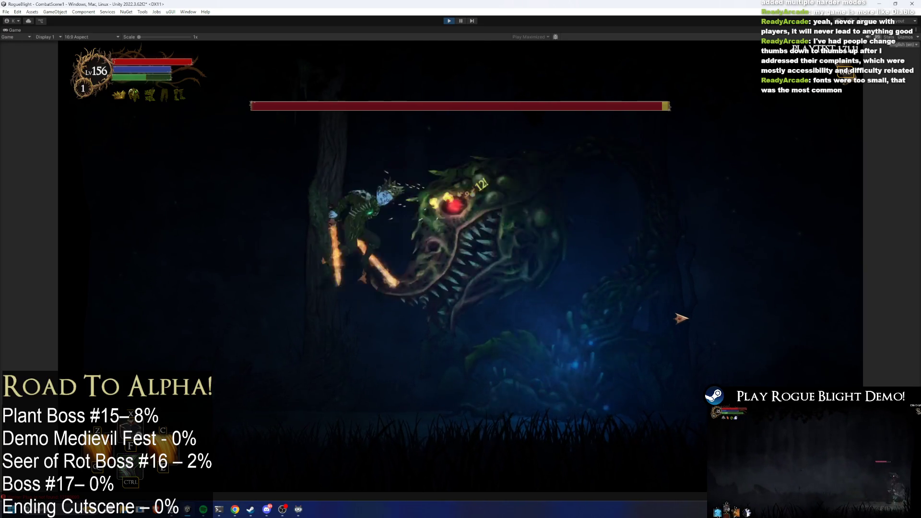
pyautogui.click(670, 311)
pyautogui.press('a')
pyautogui.press('space')
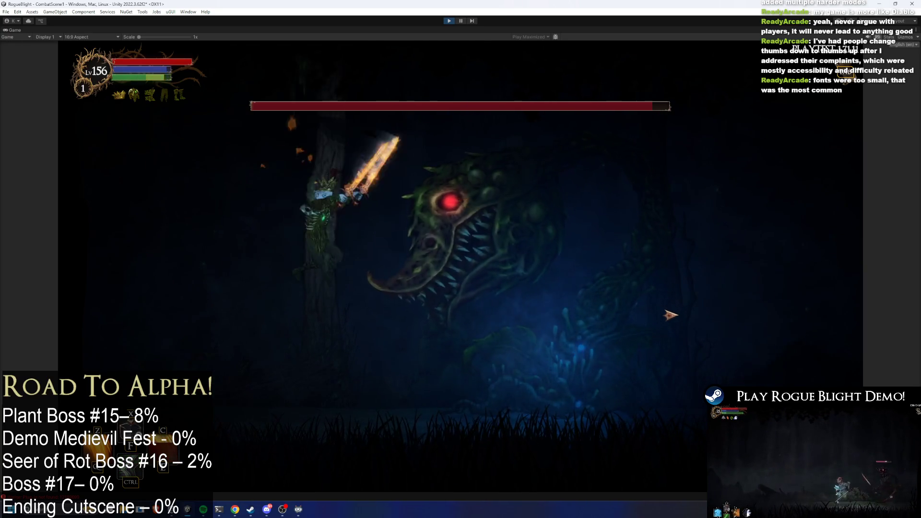
# Slash the boss through its form change, then open UndeadFlowerBoss_Prefab for editing
pyautogui.click(664, 320)
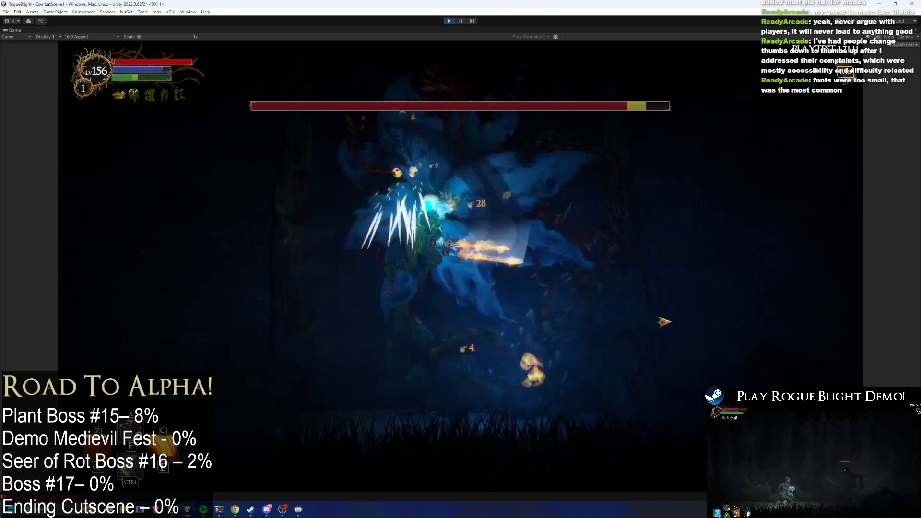
pyautogui.click(664, 322)
pyautogui.press('space')
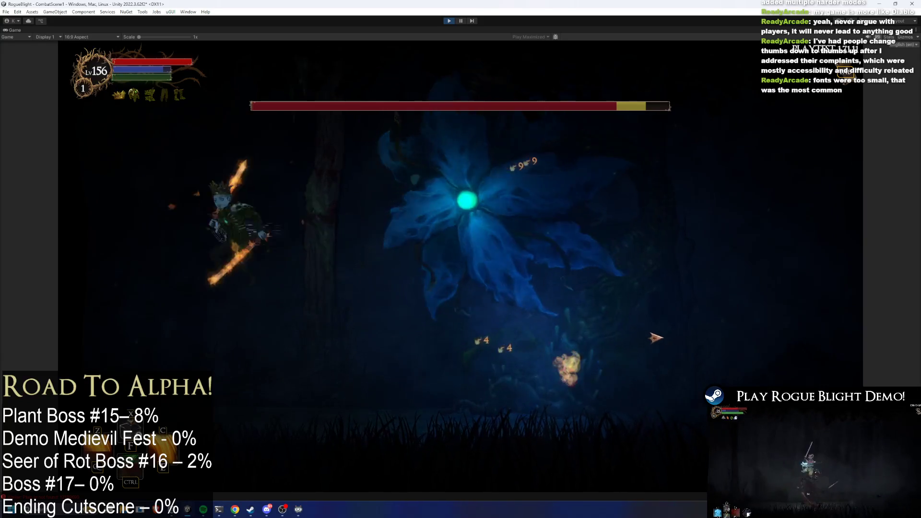
pyautogui.click(643, 348)
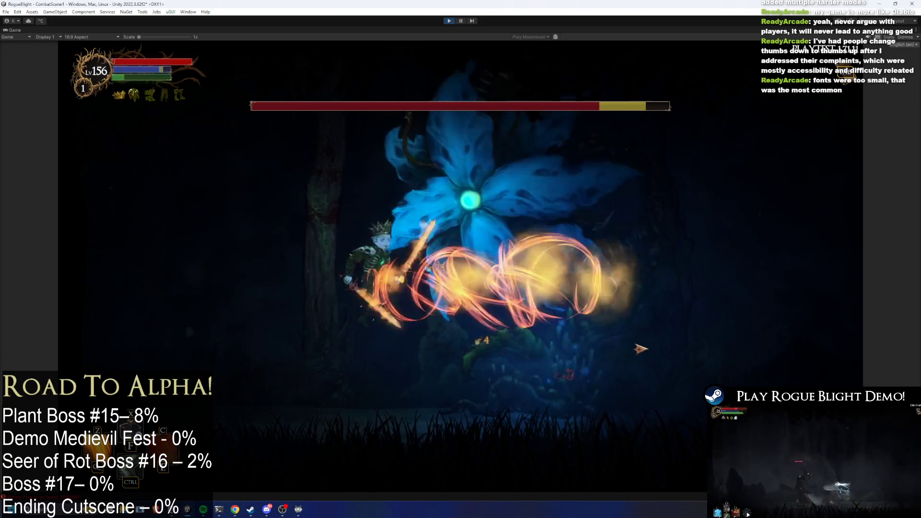
pyautogui.click(638, 350)
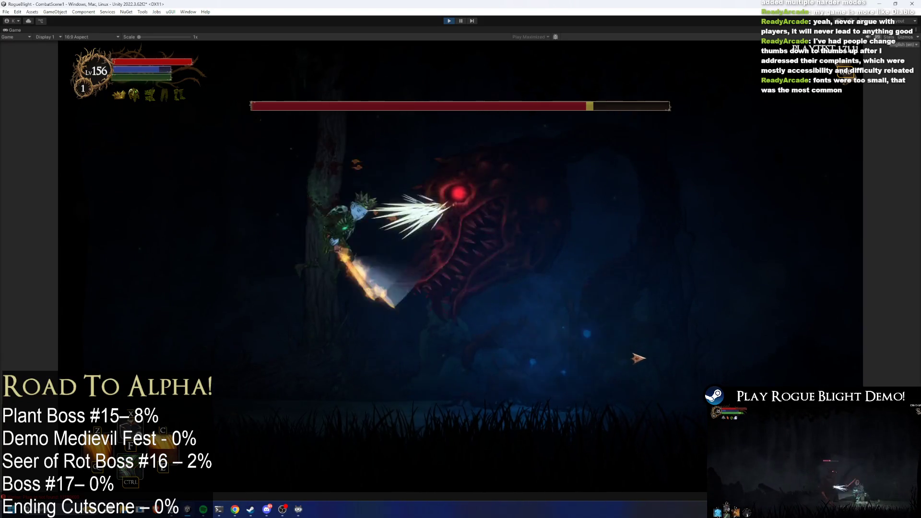
pyautogui.click(630, 353)
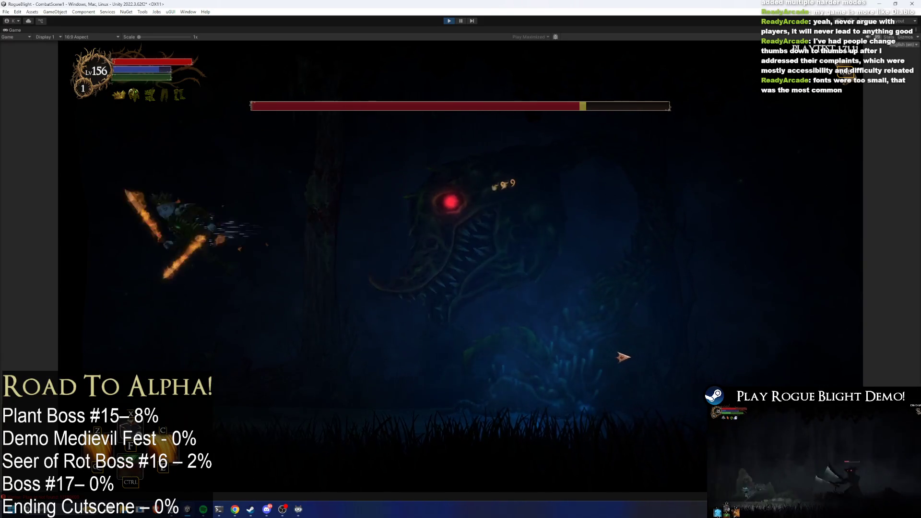
pyautogui.click(705, 349)
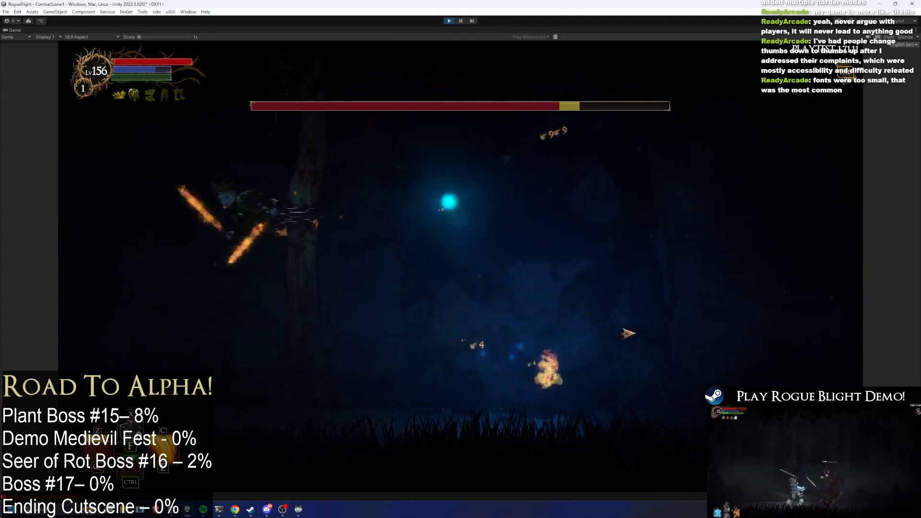
pyautogui.click(624, 336)
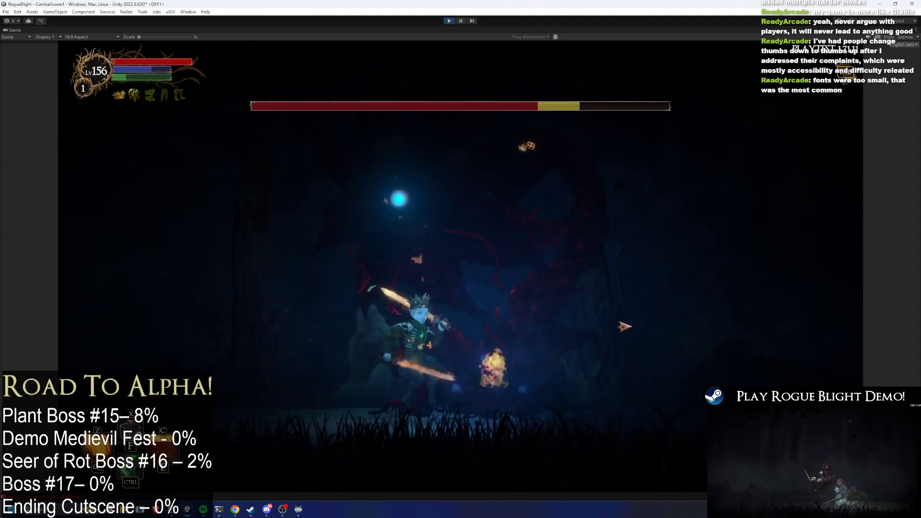
pyautogui.click(428, 363)
pyautogui.click(428, 360)
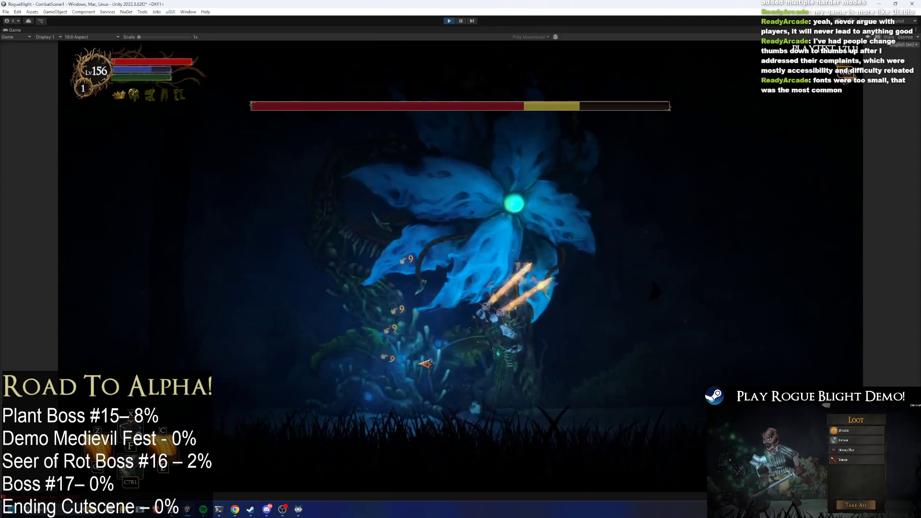
pyautogui.click(432, 357)
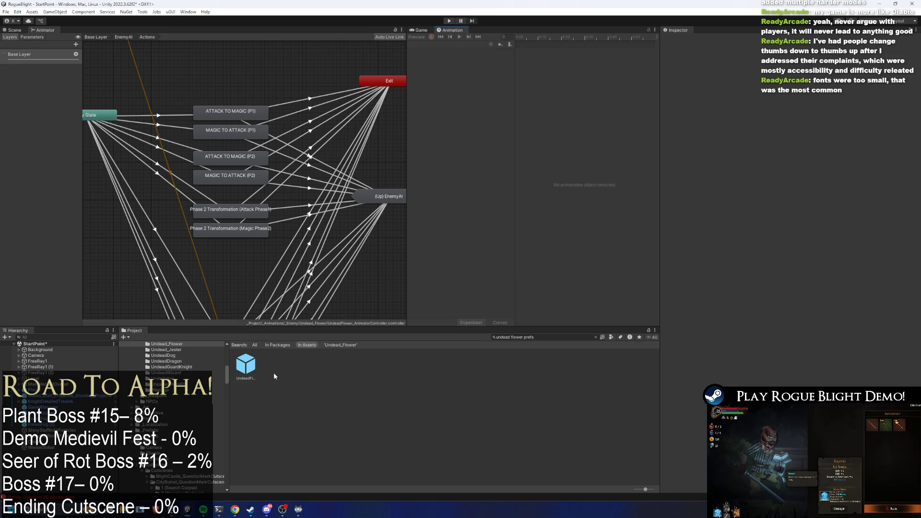
pyautogui.doubleClick(245, 365)
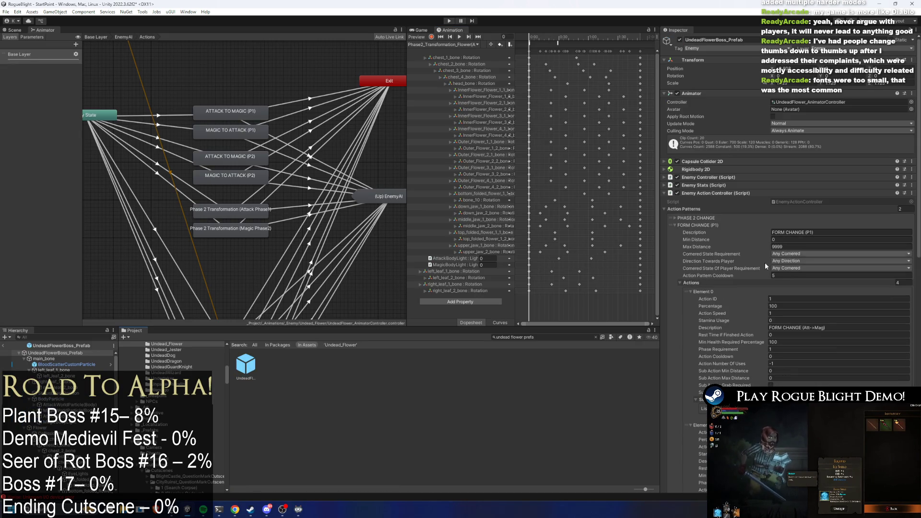
# Set the Phase 2 Change actions' requirements to 1 and 2, then review FORM CHANGE (P1) phases
pyautogui.scroll(-5, 754, 226)
pyautogui.click(780, 246)
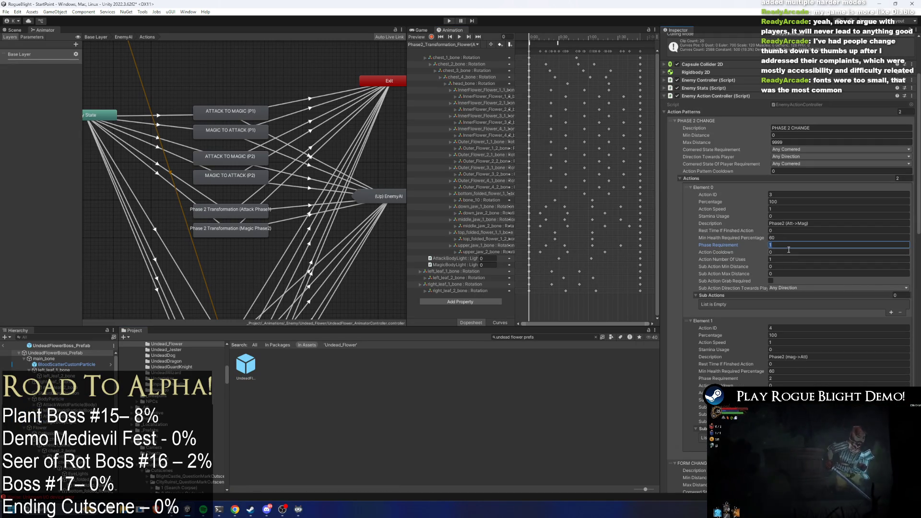
pyautogui.click(782, 379)
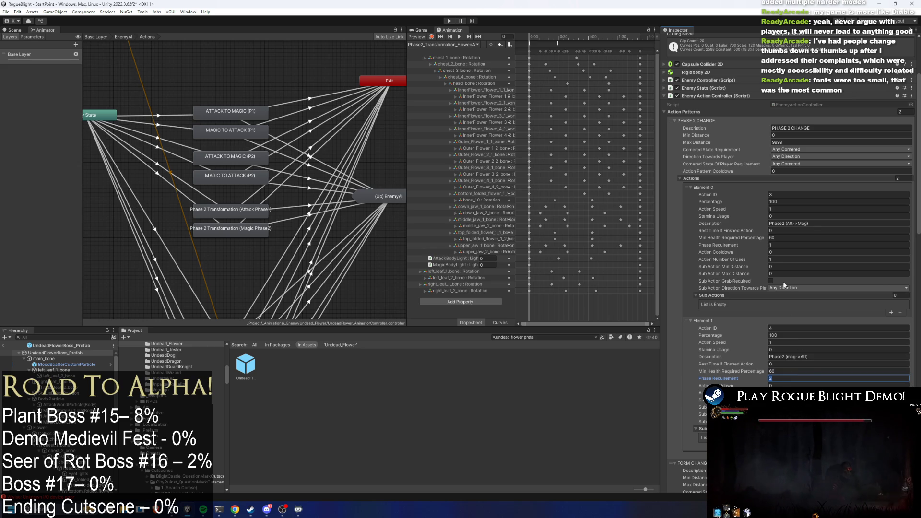
pyautogui.scroll(-4, 787, 297)
pyautogui.scroll(-6, 794, 308)
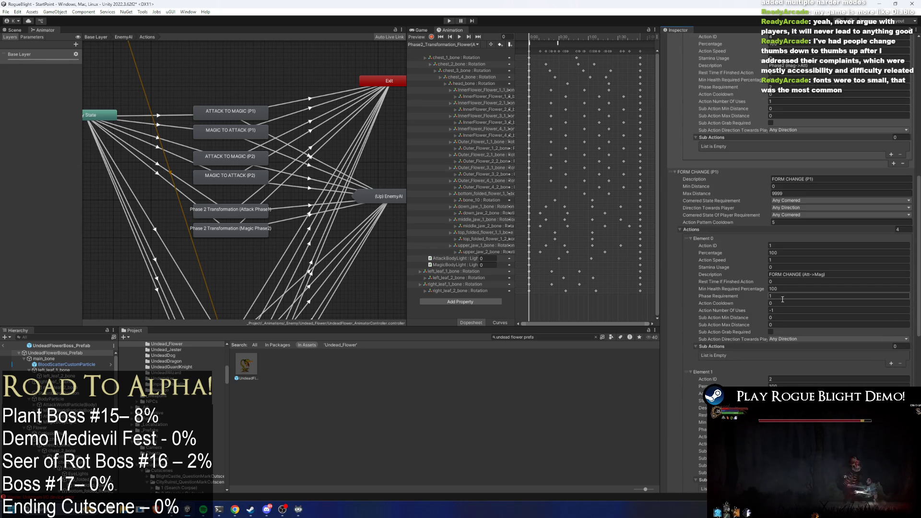
pyautogui.scroll(-5, 783, 297)
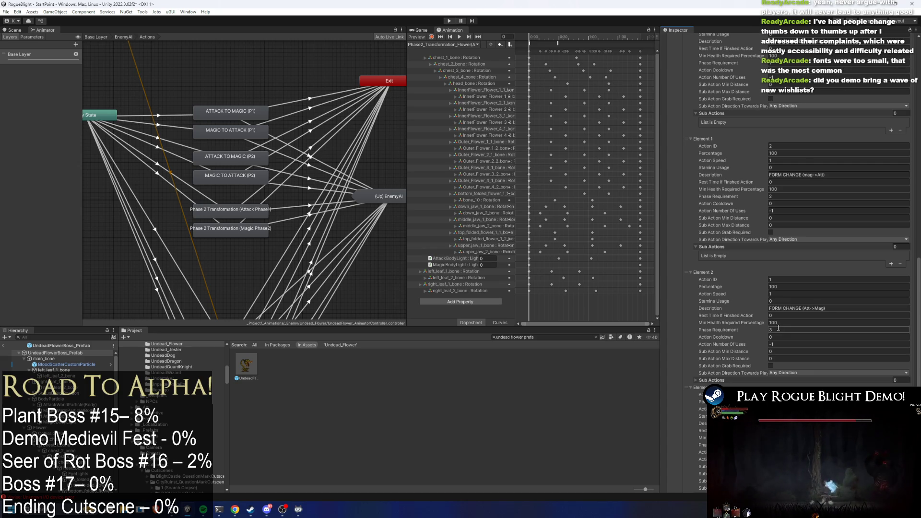
pyautogui.click(246, 365)
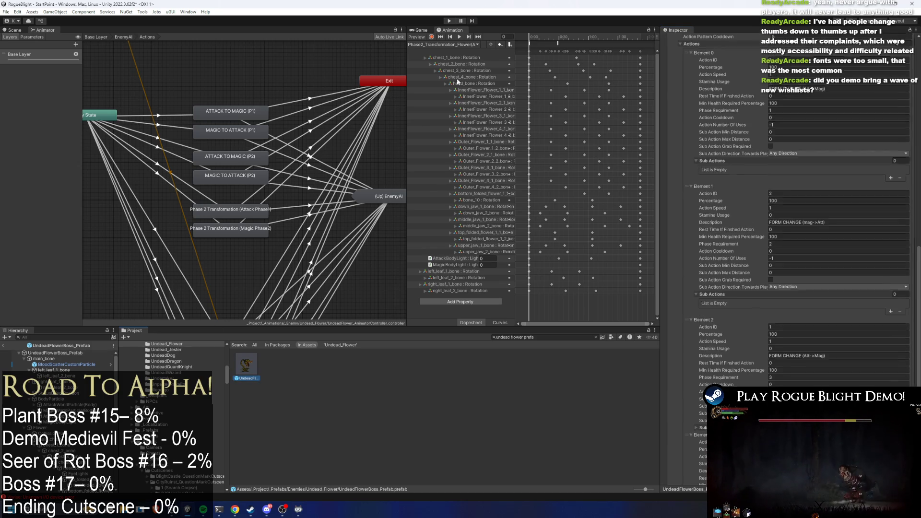
# Show the boss and select the SetPhase event at the start of the magic-to-attack (P1) clip
pyautogui.click(15, 30)
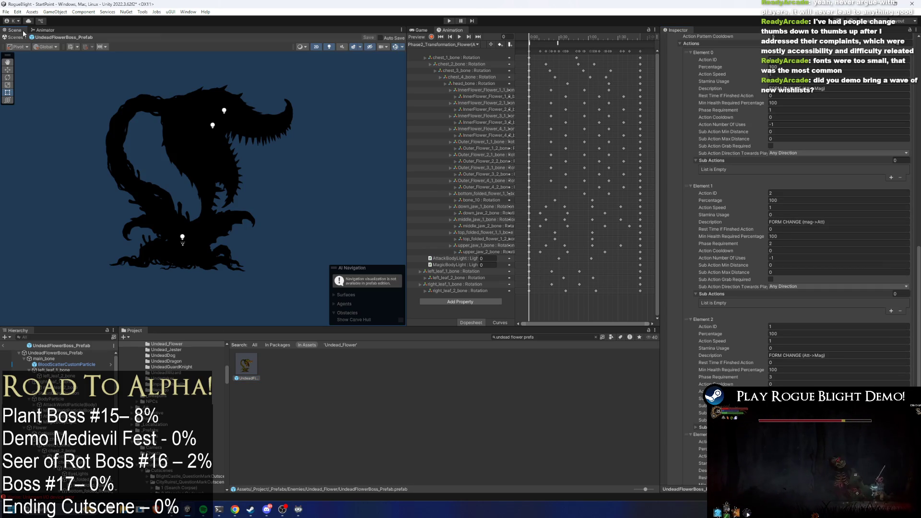
pyautogui.click(458, 44)
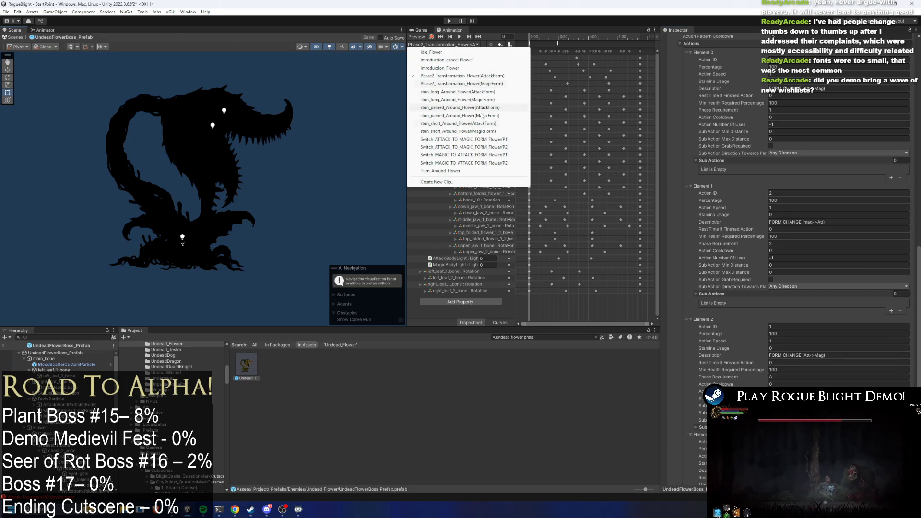
pyautogui.click(464, 162)
pyautogui.click(529, 43)
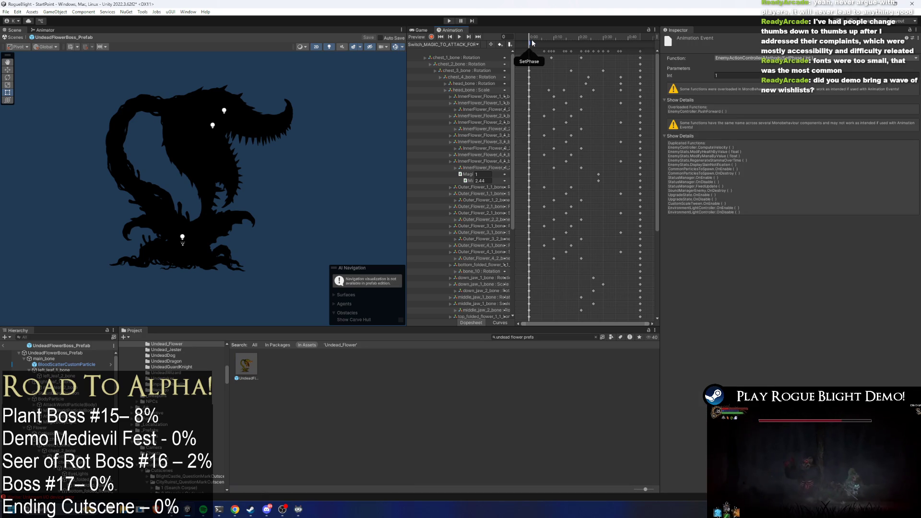
# In the attack-to-magic (P2) clip, preview frames 8–9 and set the start event's Int to 3
pyautogui.click(438, 45)
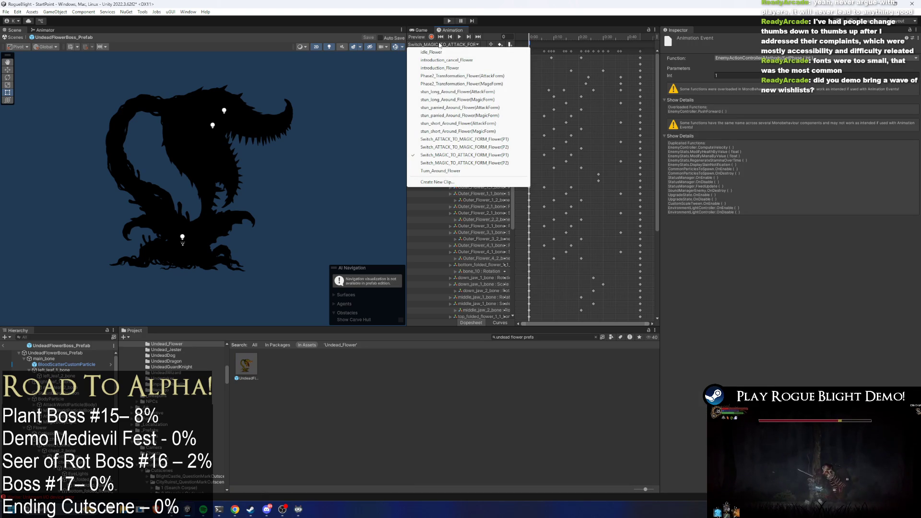
pyautogui.click(508, 148)
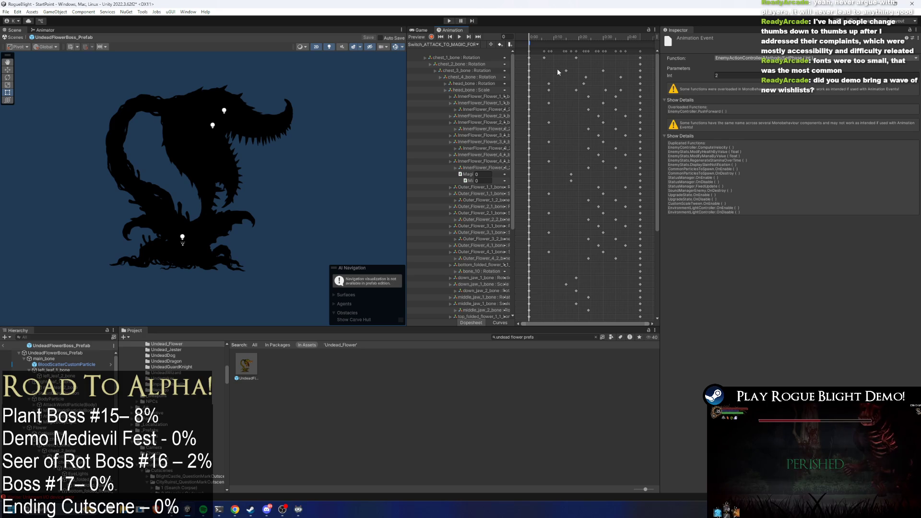
pyautogui.click(444, 45)
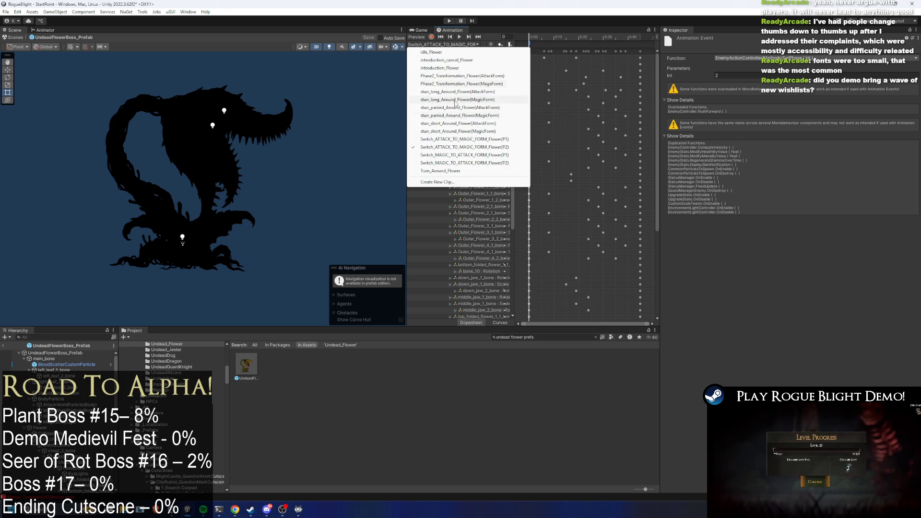
pyautogui.click(549, 40)
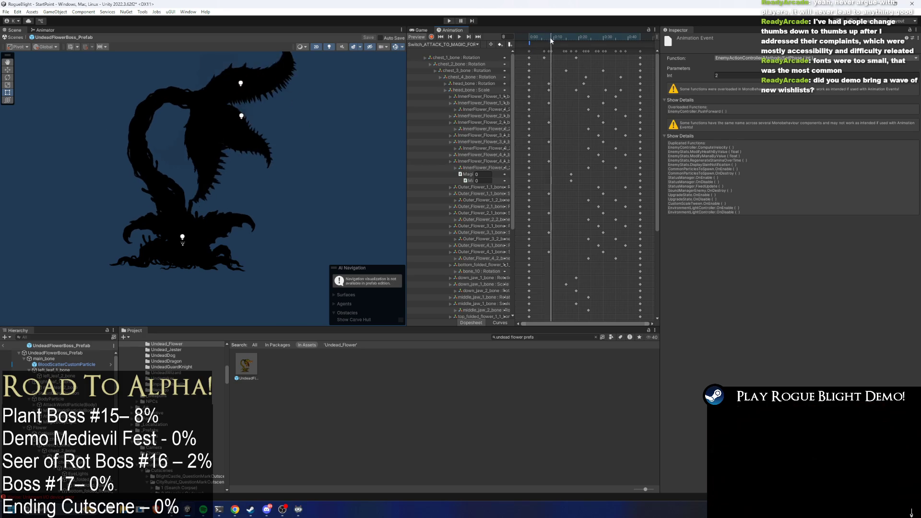
pyautogui.click(530, 40)
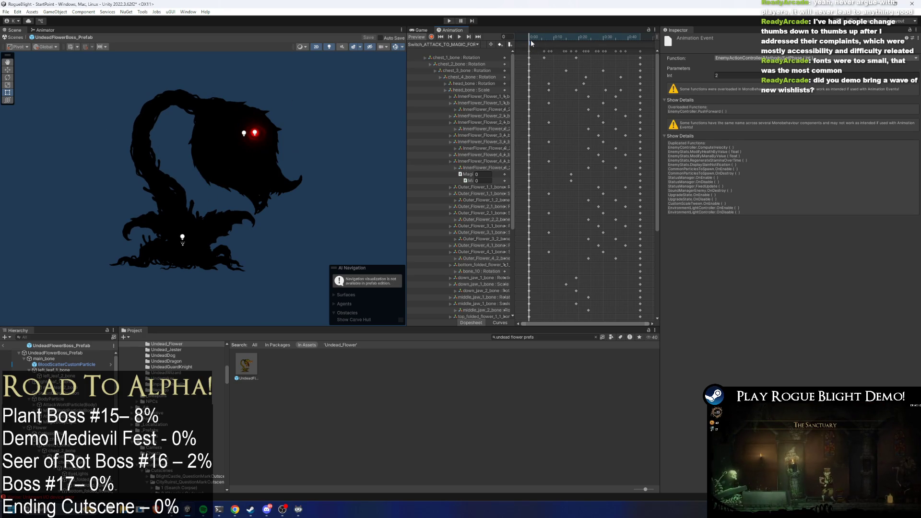
pyautogui.click(551, 39)
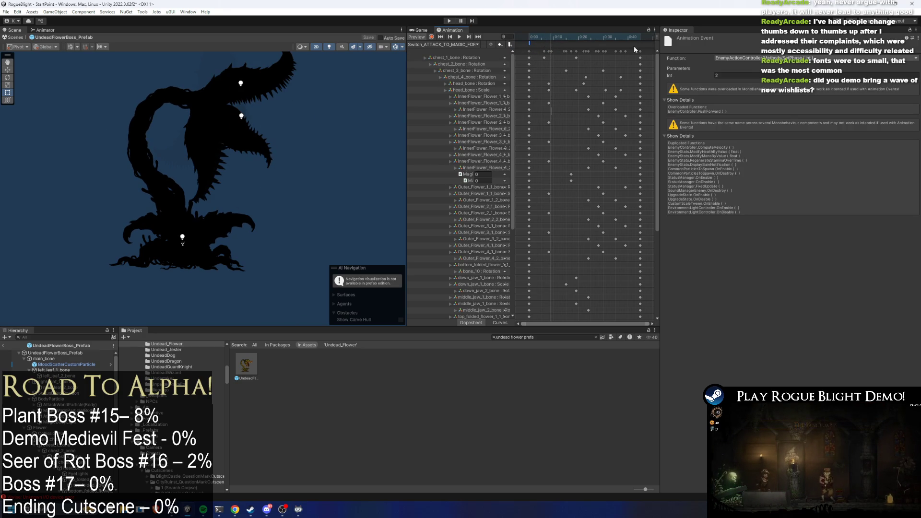
pyautogui.click(477, 45)
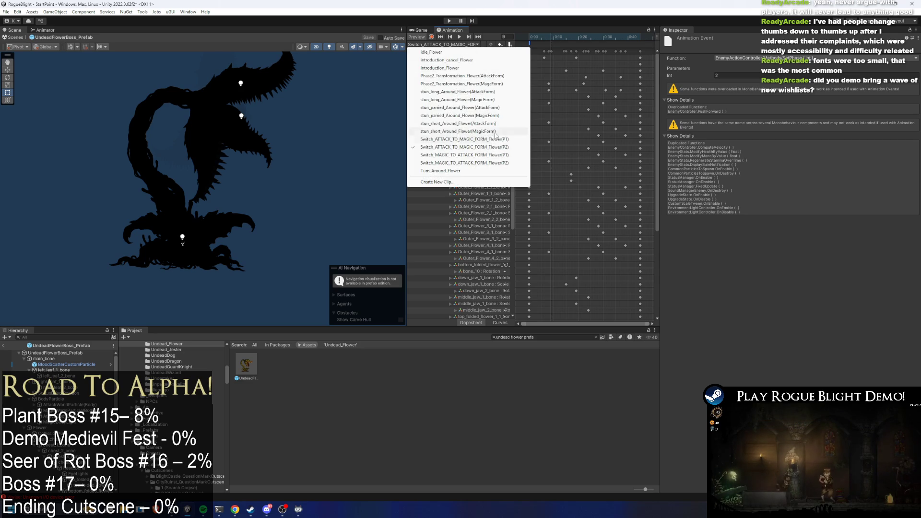
pyautogui.click(502, 148)
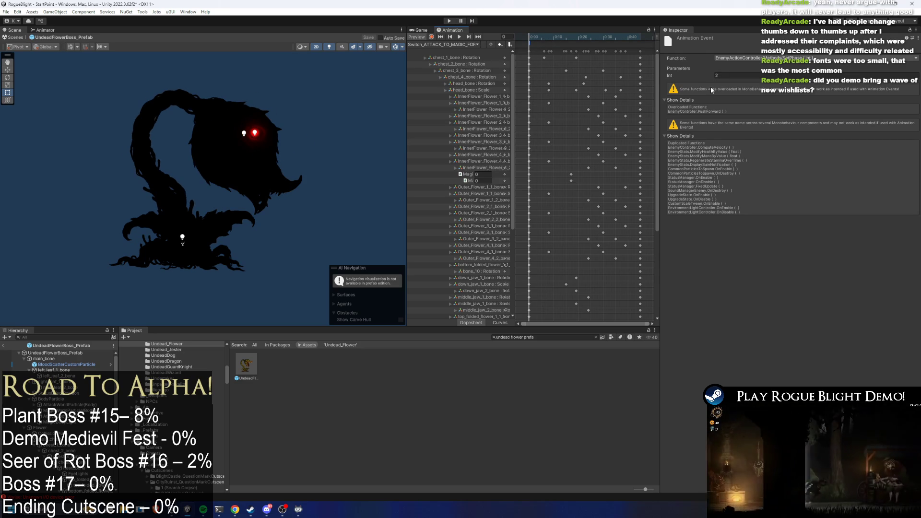
pyautogui.click(730, 75)
pyautogui.write('3')
# Load Switch_MAGIC_TO_ATTACK_FORM_Flower(P2) and enter play mode despite the warning
pyautogui.click(467, 44)
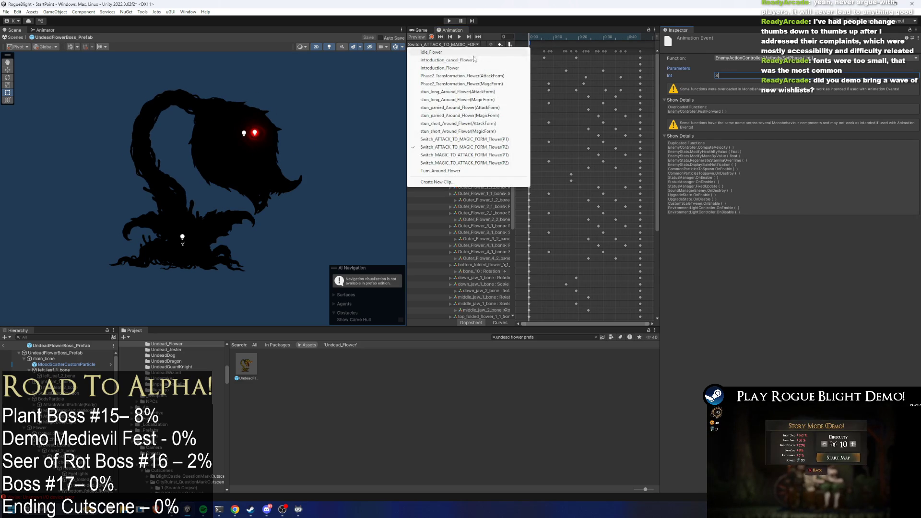
pyautogui.click(499, 163)
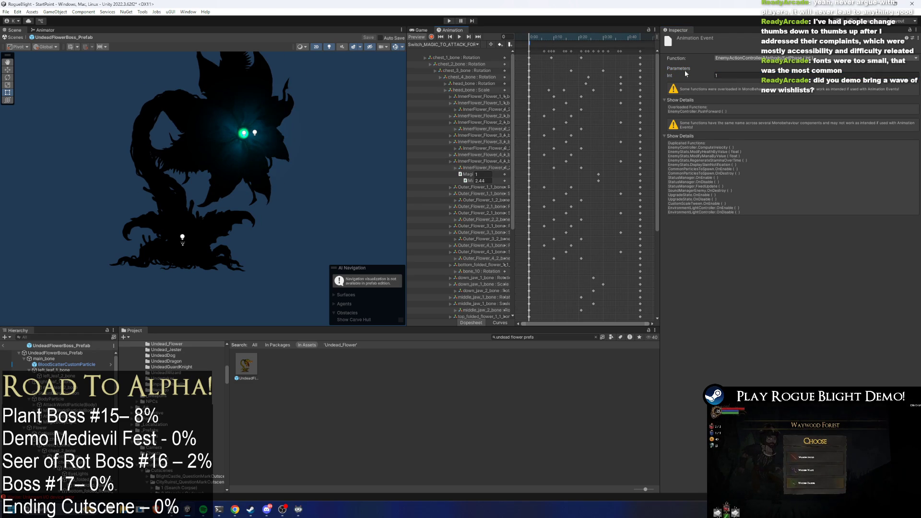
pyautogui.click(449, 21)
pyautogui.press('Return')
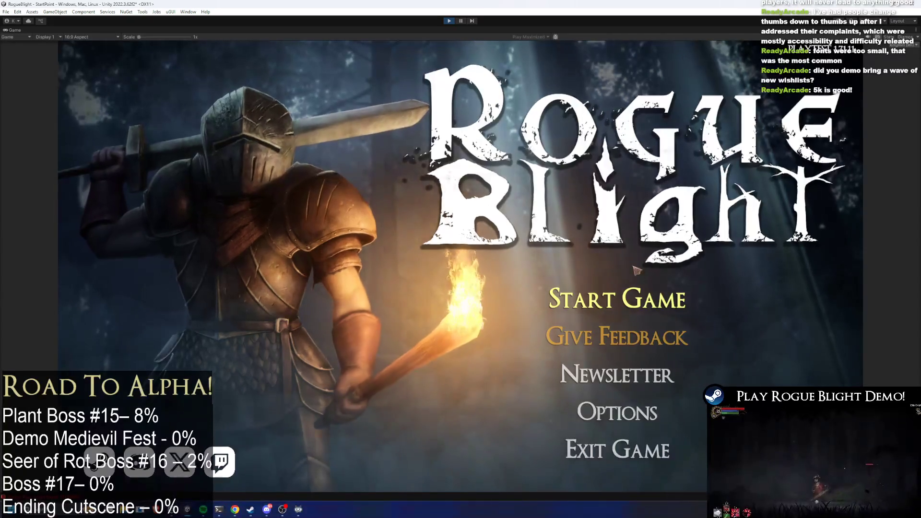
# Start the game from a save slot, fight the plant boss, then stop play mode with Ctrl+P
pyautogui.click(623, 298)
pyautogui.click(677, 259)
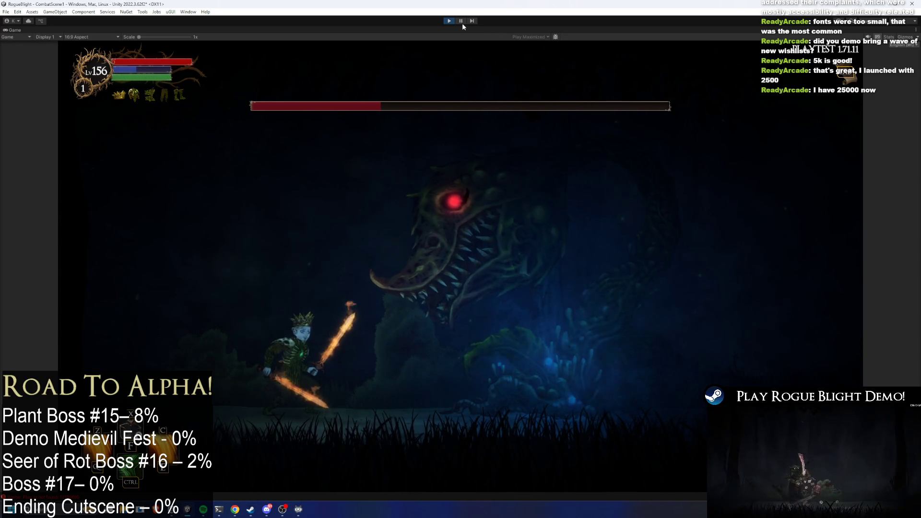
pyautogui.hotkey('ctrl', 'p')
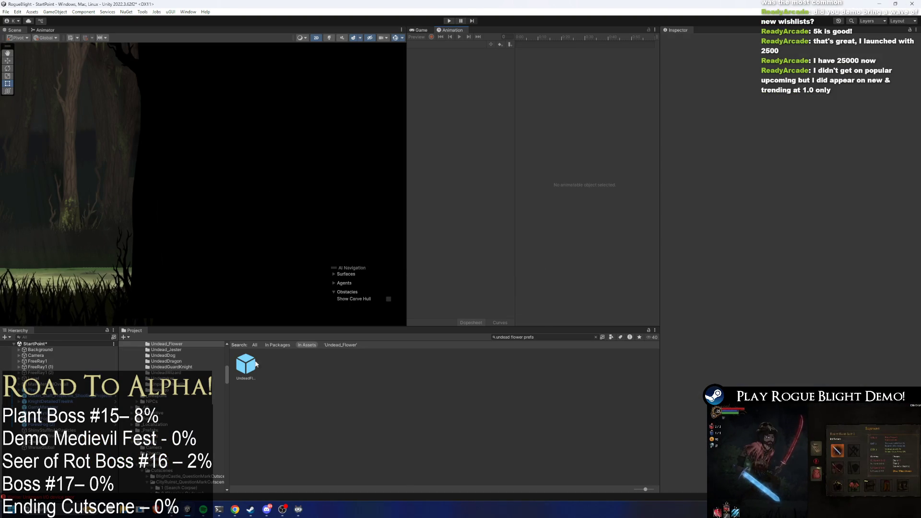
# Open UndeadFlowerBoss_Prefab and preview its Phase2_Transformation clip up to frame 71
pyautogui.doubleClick(246, 367)
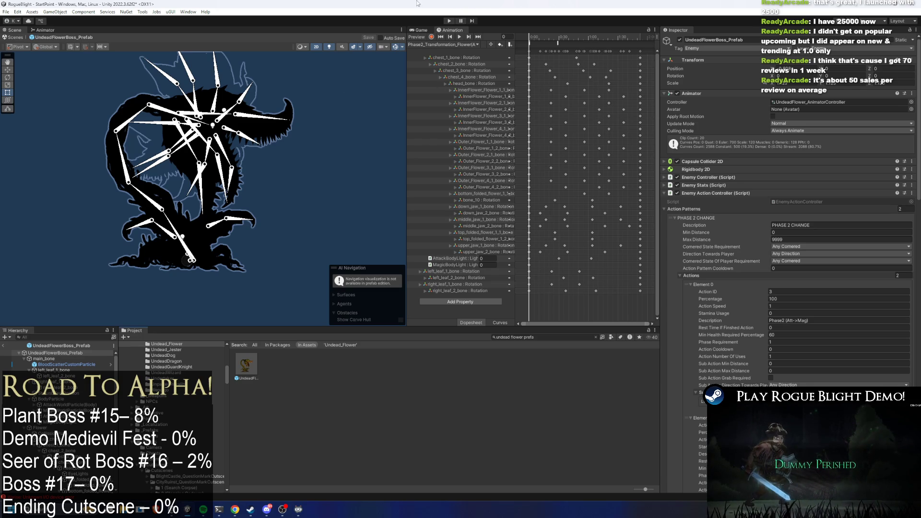
pyautogui.moveTo(571, 34)
pyautogui.mouseDown()
pyautogui.moveTo(555, 34)
pyautogui.moveTo(599, 37)
pyautogui.moveTo(541, 33)
pyautogui.moveTo(606, 25)
pyautogui.moveTo(553, 28)
pyautogui.moveTo(597, 25)
pyautogui.mouseUp()
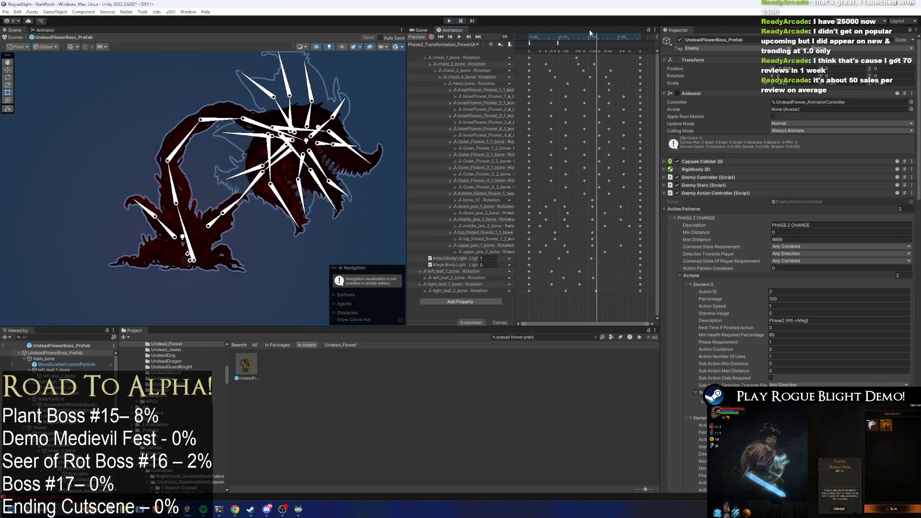
pyautogui.click(479, 45)
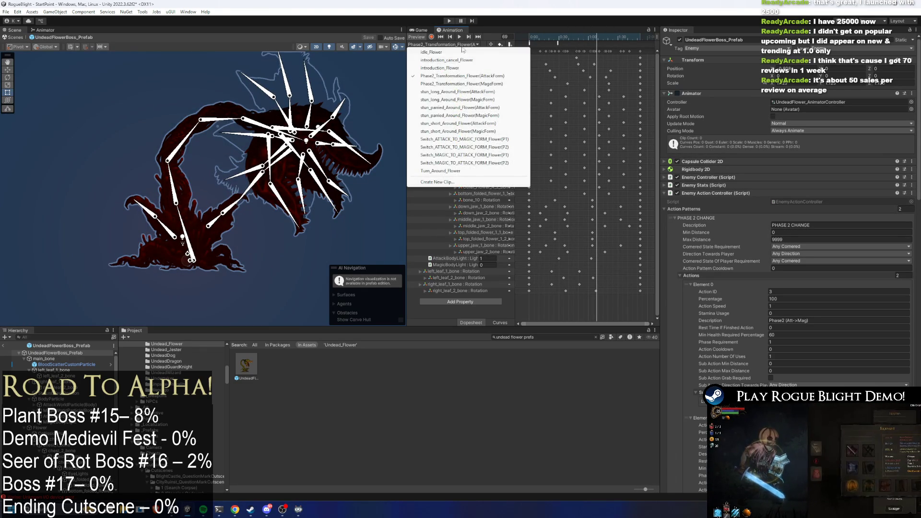
# Preview the attack-to-magic switch clip between frames 39 and 43
pyautogui.click(490, 148)
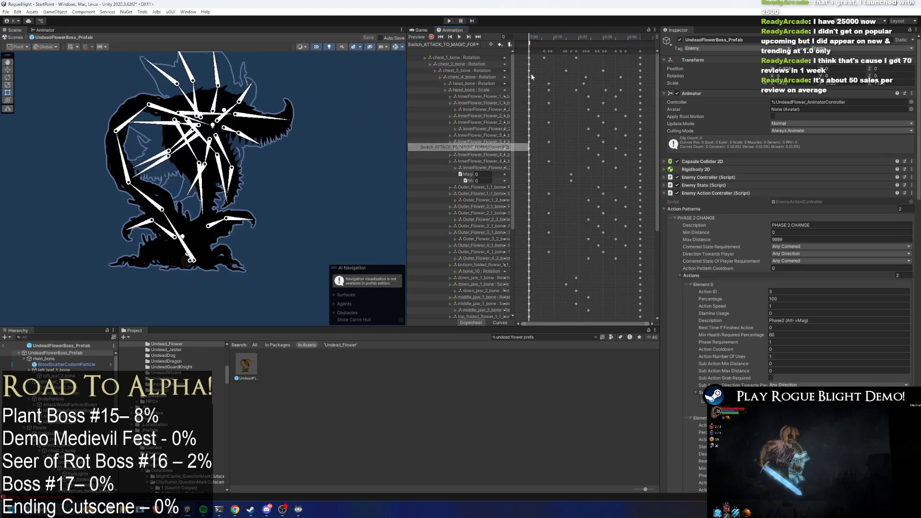
pyautogui.moveTo(545, 34)
pyautogui.mouseDown()
pyautogui.moveTo(609, 30)
pyautogui.moveTo(503, 28)
pyautogui.mouseUp()
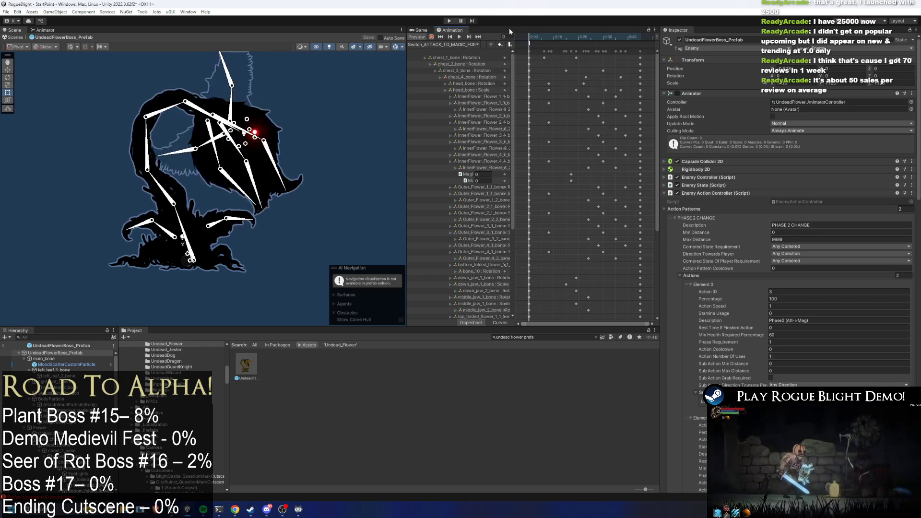
pyautogui.moveTo(566, 34)
pyautogui.mouseDown()
pyautogui.moveTo(635, 34)
pyautogui.moveTo(525, 34)
pyautogui.mouseUp()
# In Phase2_Transformation_Flower(AttackForm) at frame 70, select the MagicBodyLight and AttackBodyLight keyframes
pyautogui.click(444, 44)
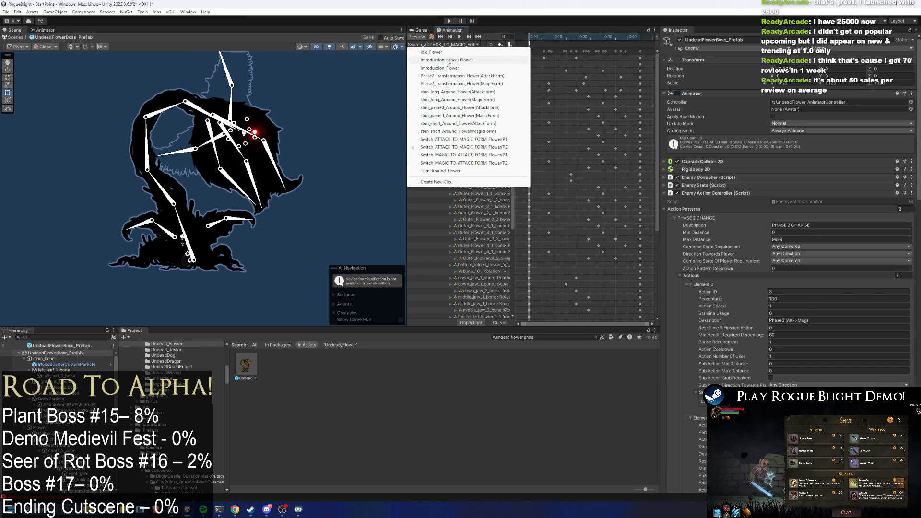
pyautogui.click(487, 76)
pyautogui.moveTo(534, 35)
pyautogui.mouseDown()
pyautogui.moveTo(601, 36)
pyautogui.moveTo(549, 144)
pyautogui.moveTo(615, 244)
pyautogui.mouseUp()
pyautogui.click(639, 263)
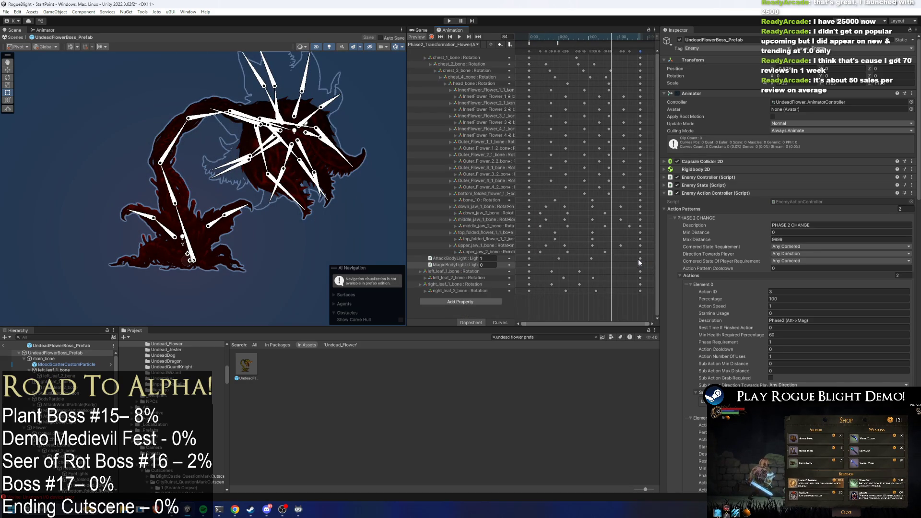
pyautogui.keyDown('shift'); pyautogui.click(640, 259); pyautogui.keyUp('shift')
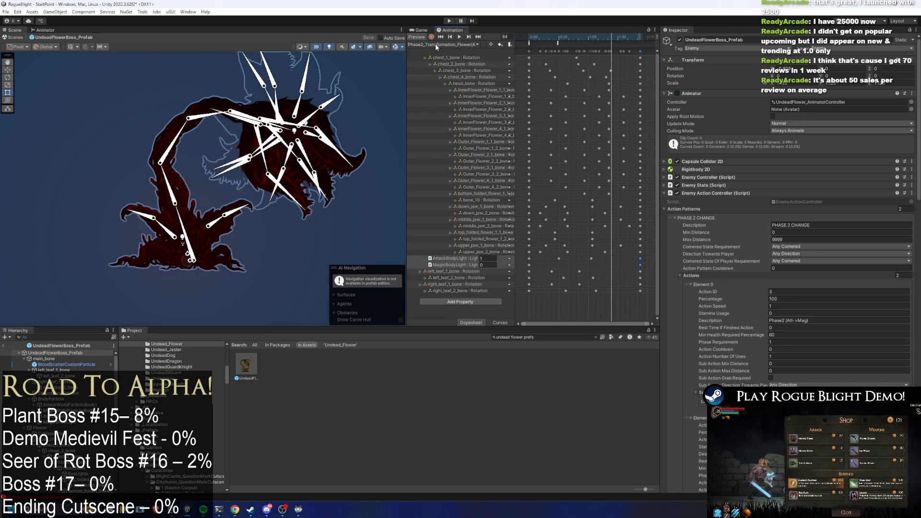
# Load Switch_ATTACK_TO_MAGIC_FORM_Flower(P2), preview its pose at frame 10, then rewind to frame 0
pyautogui.click(473, 45)
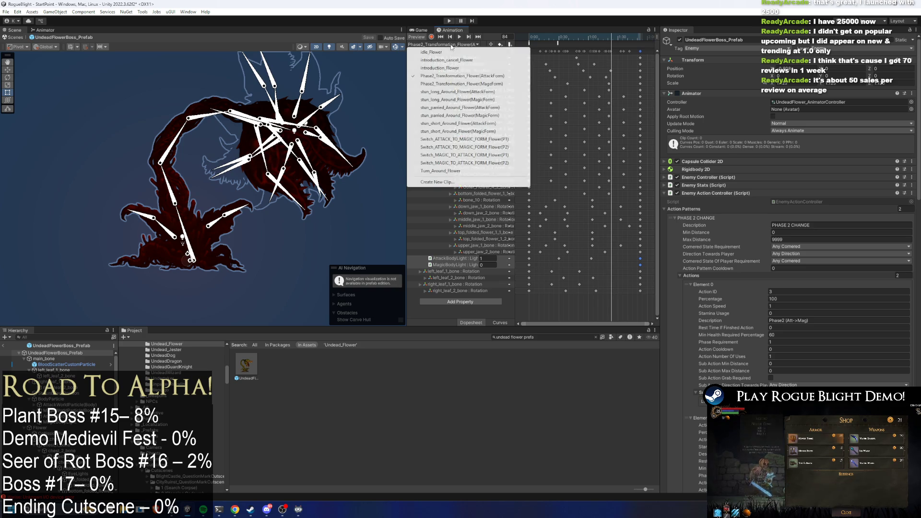
pyautogui.click(489, 147)
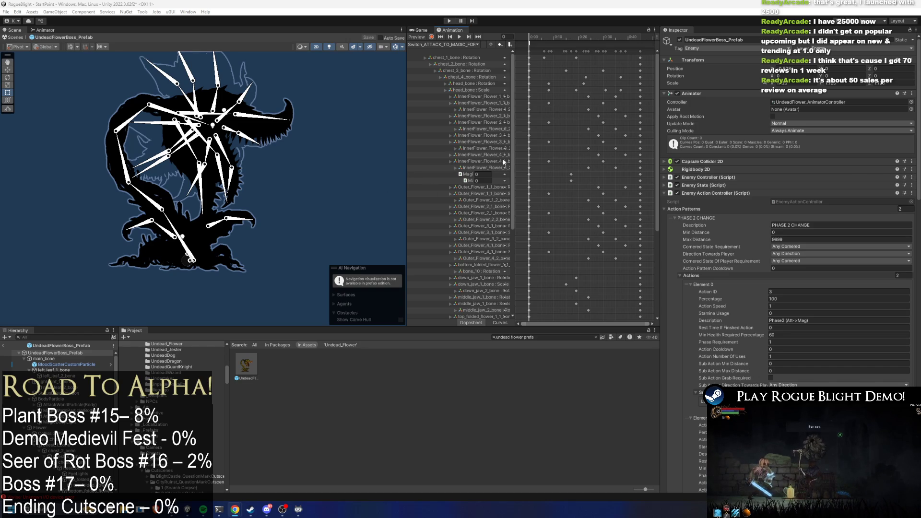
pyautogui.click(539, 36)
pyautogui.moveTo(538, 36)
pyautogui.mouseDown()
pyautogui.moveTo(631, 37)
pyautogui.moveTo(537, 42)
pyautogui.moveTo(617, 36)
pyautogui.moveTo(554, 46)
pyautogui.mouseUp()
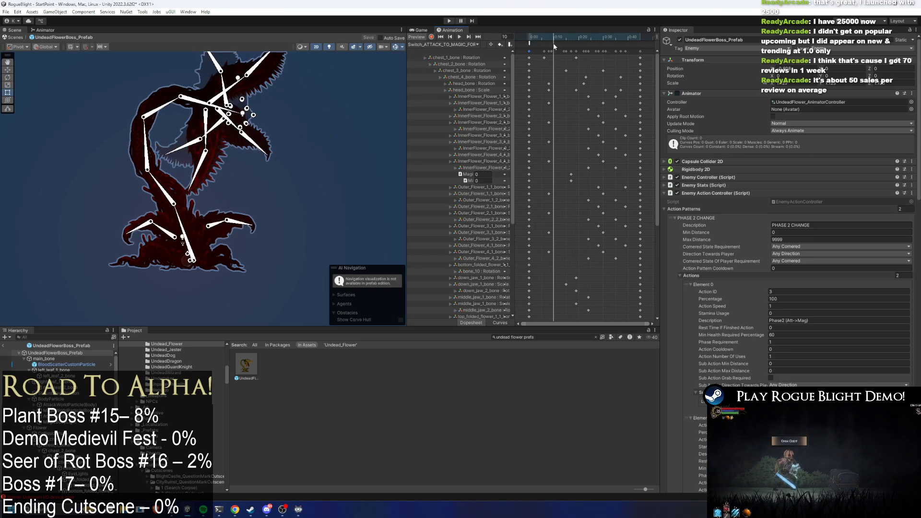
pyautogui.moveTo(658, 123); pyautogui.dragTo(642, 240)
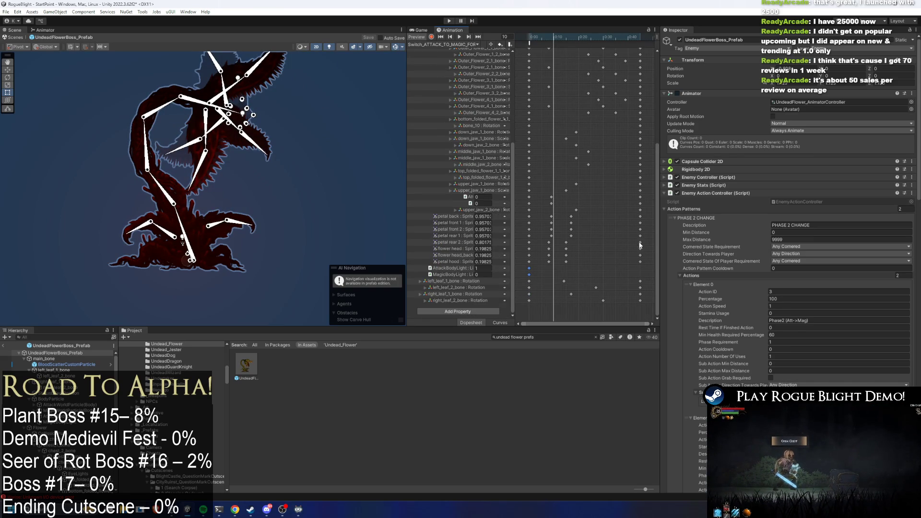
pyautogui.scroll(1, 624, 215)
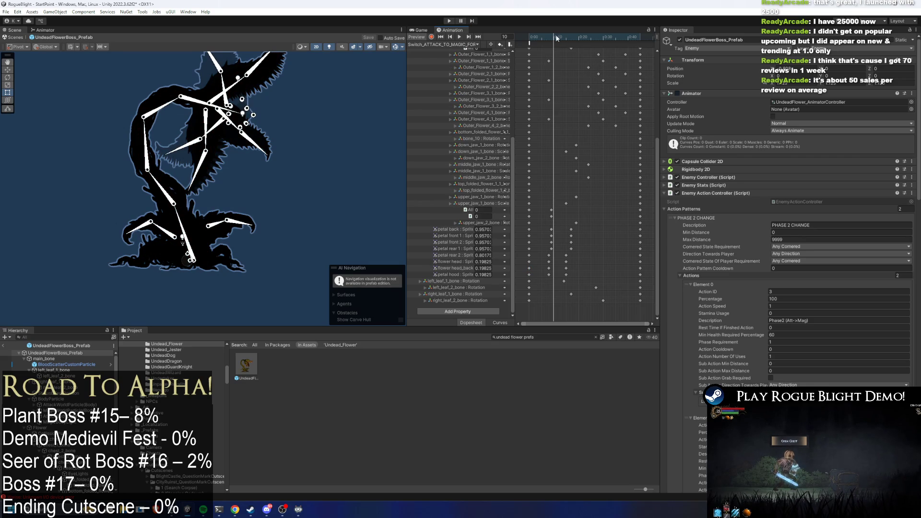
pyautogui.moveTo(555, 41); pyautogui.dragTo(502, 47)
pyautogui.click(425, 45)
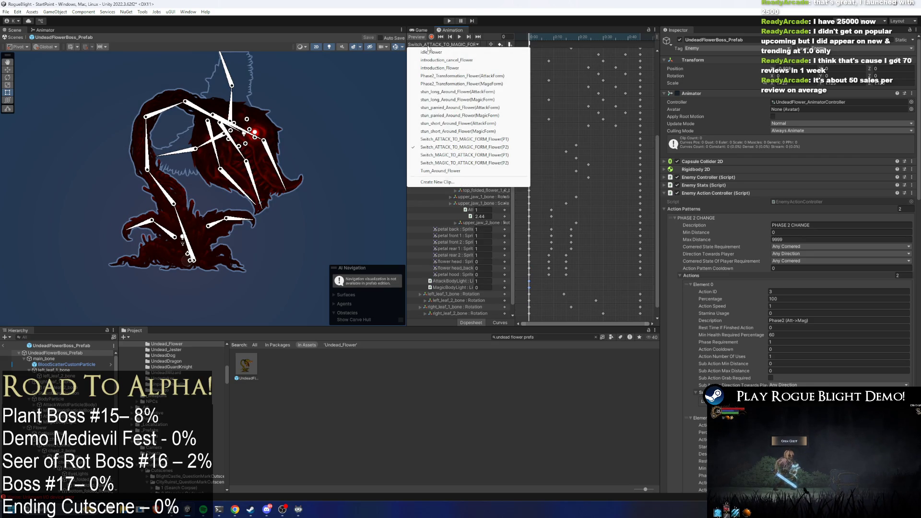
# With recording on at frame 34, key AttackBodyLight to 0 and MagicBodyLight to 1
pyautogui.click(570, 37)
pyautogui.moveTo(570, 38); pyautogui.dragTo(641, 41)
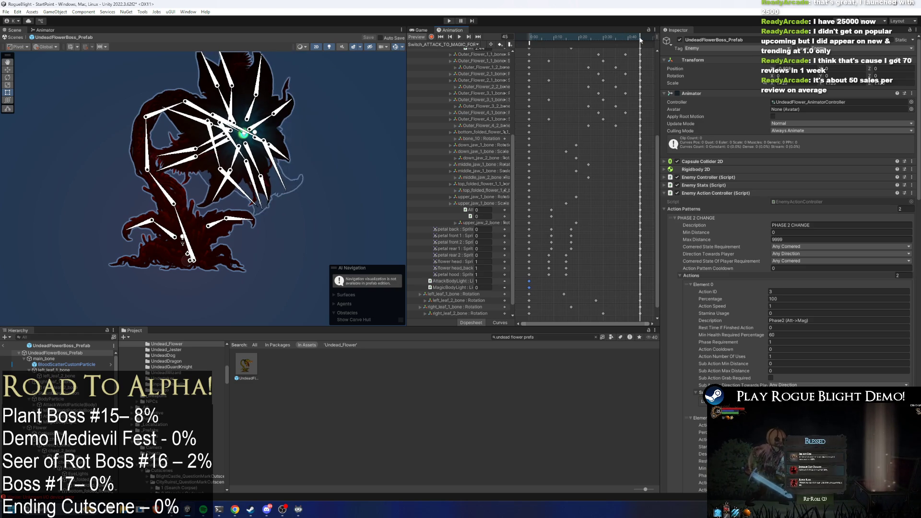
pyautogui.click(431, 36)
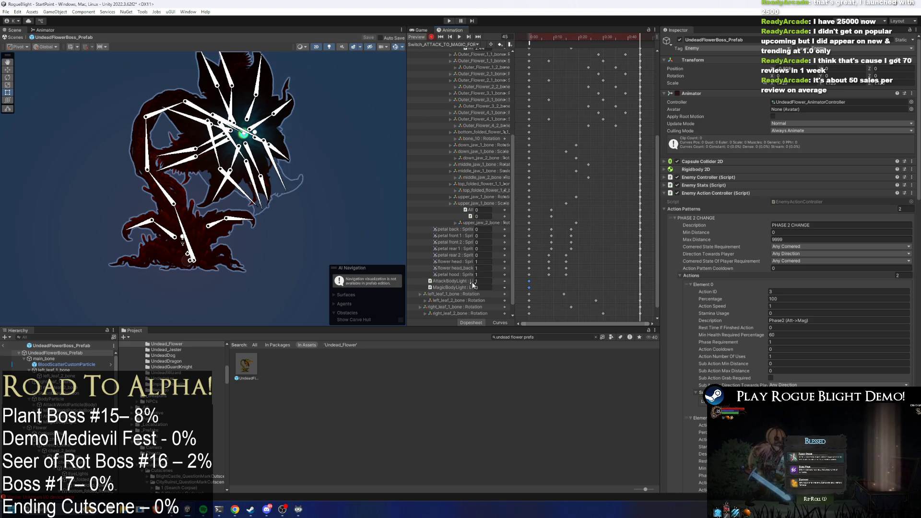
pyautogui.write('0')
pyautogui.press('Tab')
pyautogui.write('1')
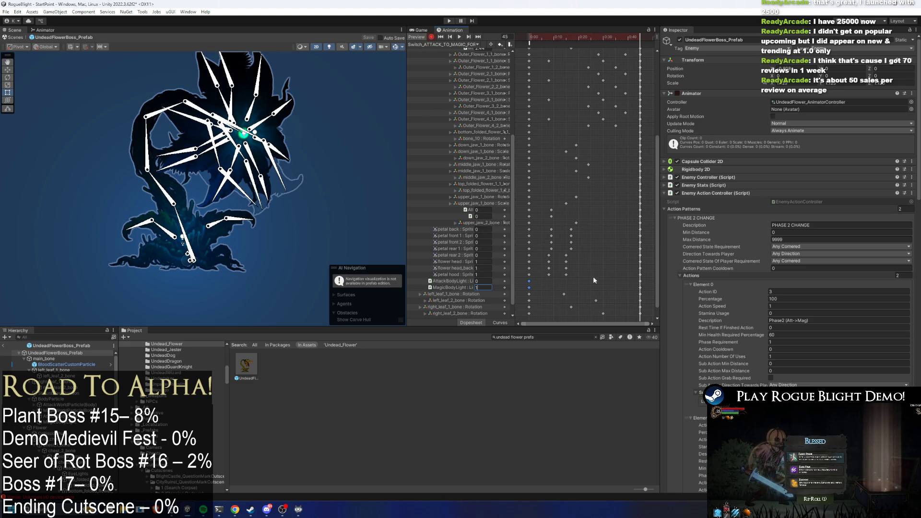
# Check the start animation event, play the clip preview, and box-select both body-light keys
pyautogui.click(535, 39)
pyautogui.click(530, 43)
pyautogui.click(560, 39)
pyautogui.click(530, 38)
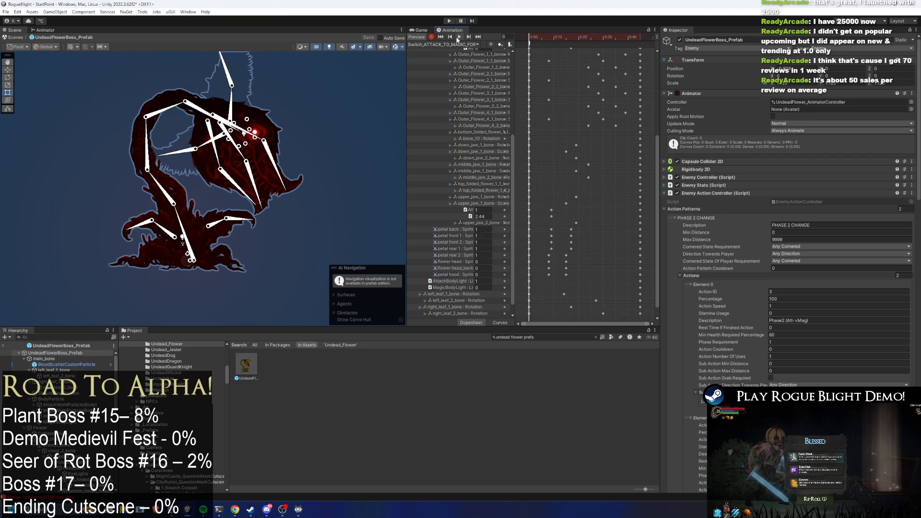
pyautogui.click(457, 37)
pyautogui.click(368, 163)
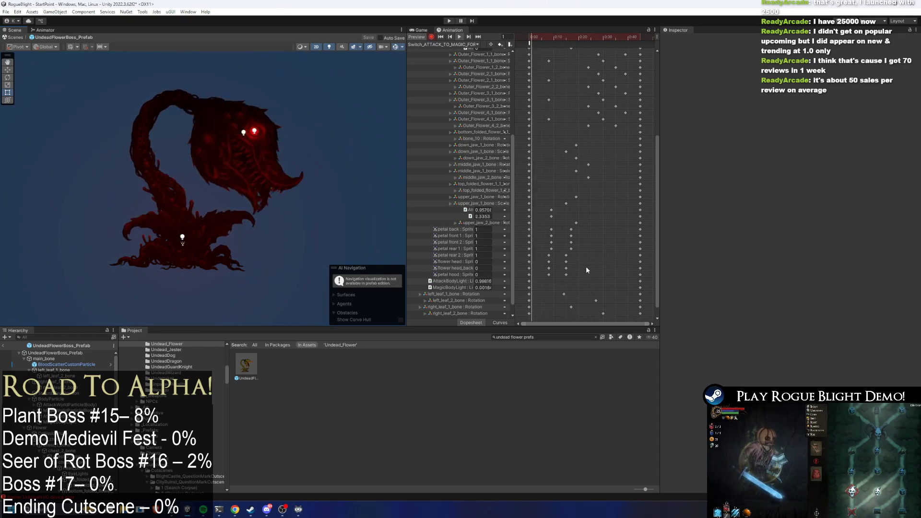
pyautogui.moveTo(527, 278); pyautogui.dragTo(654, 287)
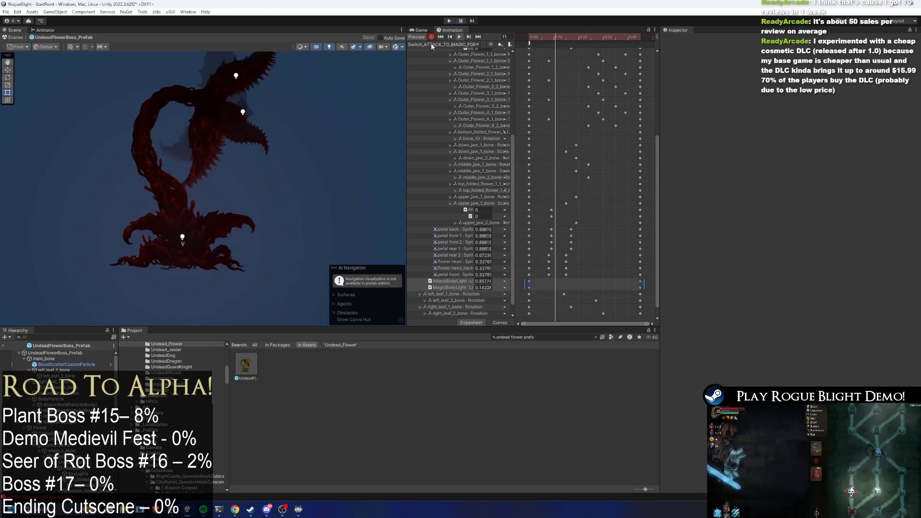
# In Switch_MAGIC_TO_ATTACK_FORM_Flower(P2), stretch the body-light keys across the clip and play the preview
pyautogui.click(442, 44)
pyautogui.click(478, 163)
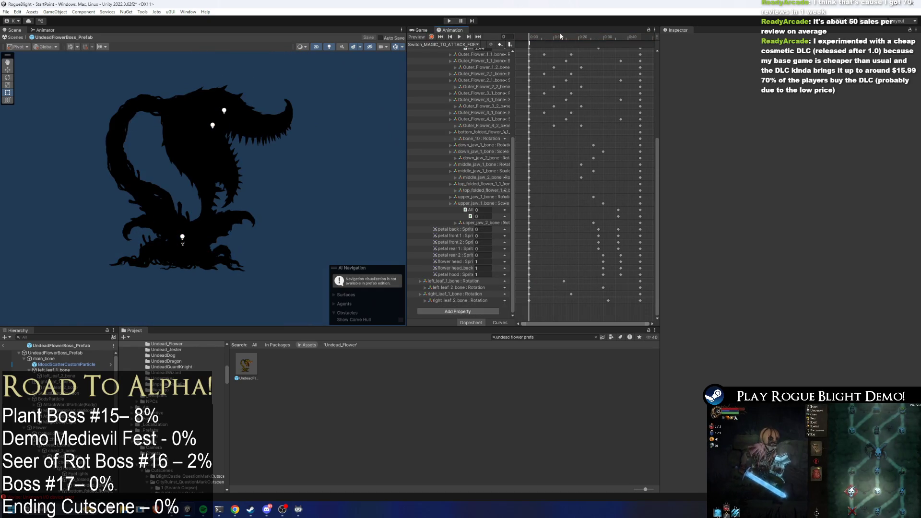
pyautogui.moveTo(532, 285); pyautogui.dragTo(625, 288)
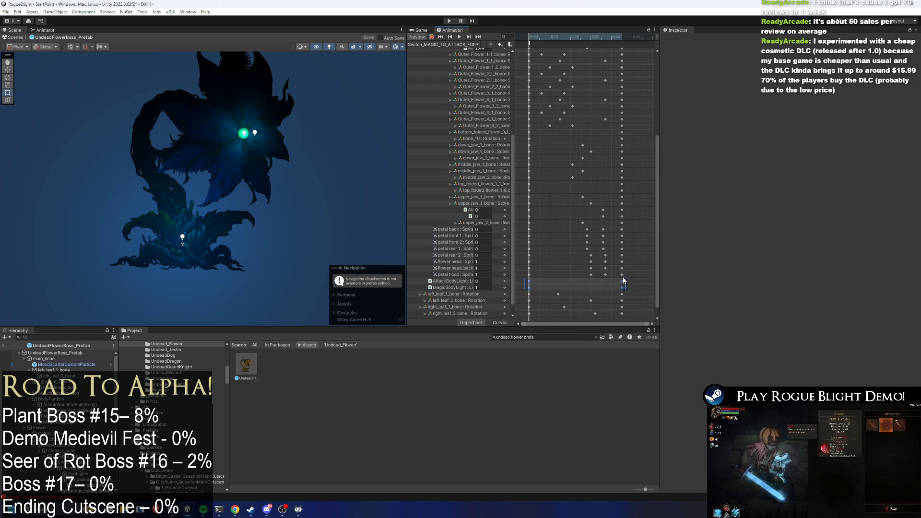
pyautogui.press('space')
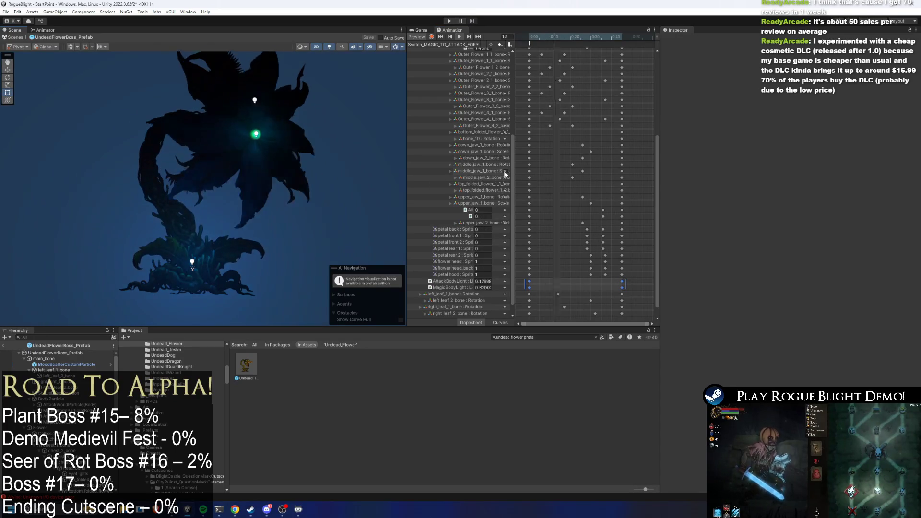
# Set the frame 5 event to CommonParticlesToSpawn > FizzlePreExistingParticle
pyautogui.click(443, 44)
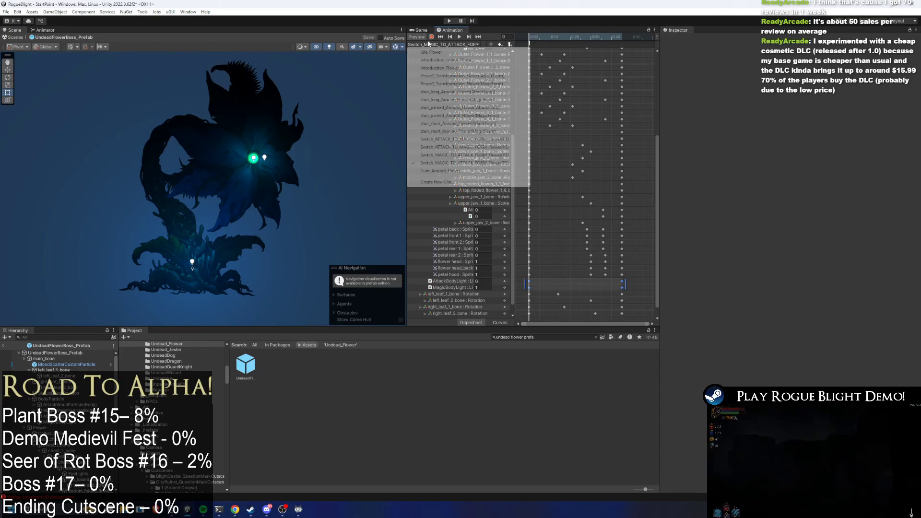
pyautogui.click(540, 40)
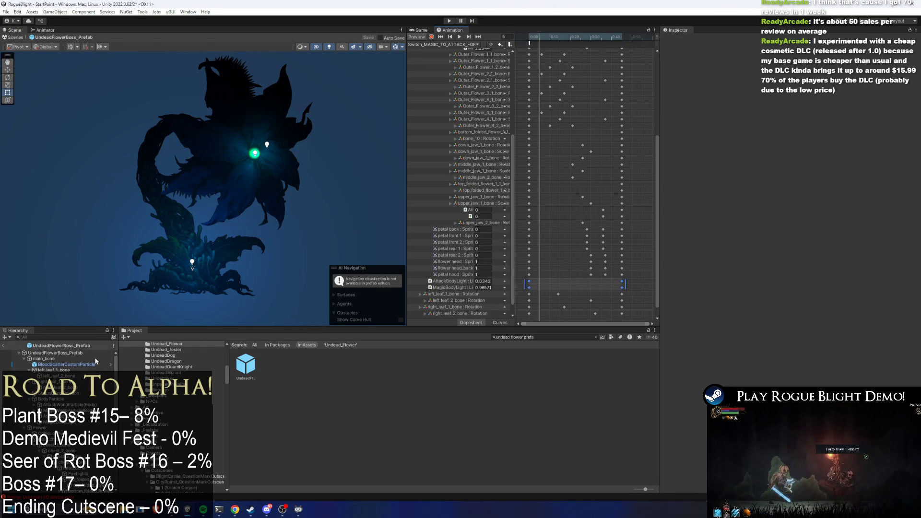
pyautogui.click(540, 44)
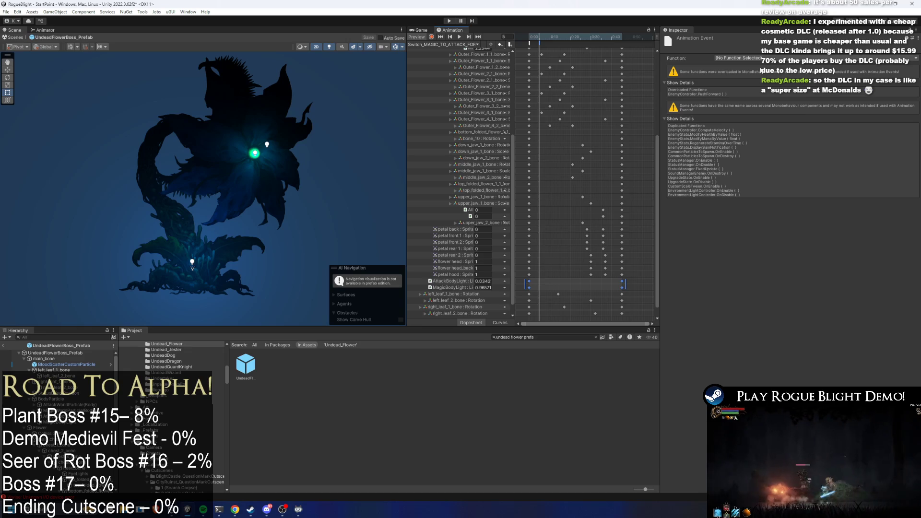
pyautogui.click(763, 59)
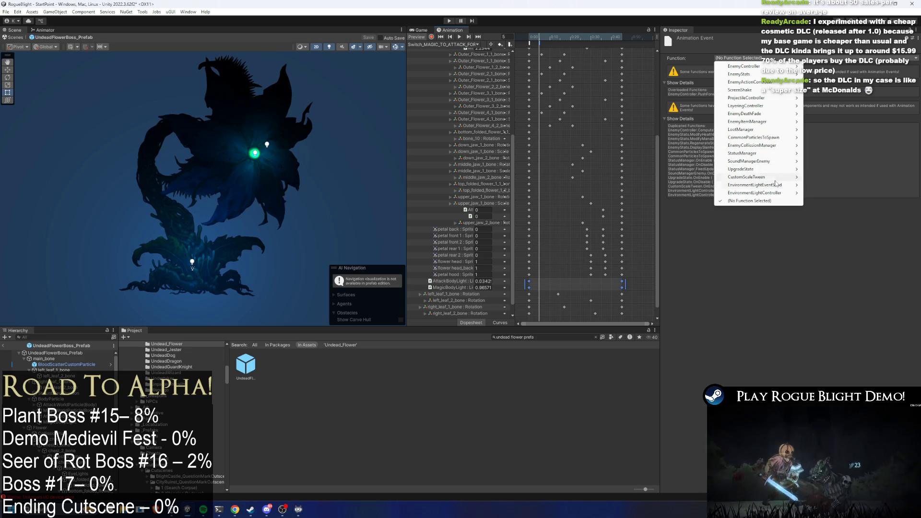
pyautogui.moveTo(775, 162)
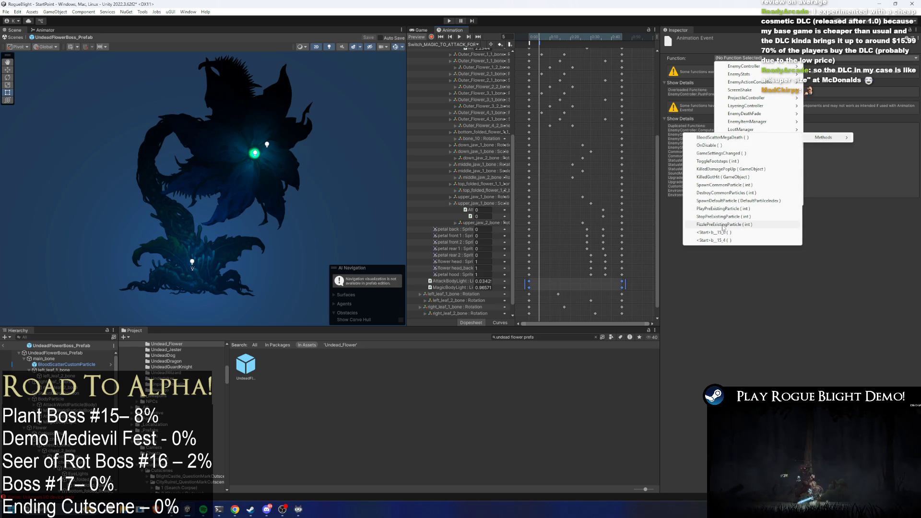
pyautogui.click(723, 225)
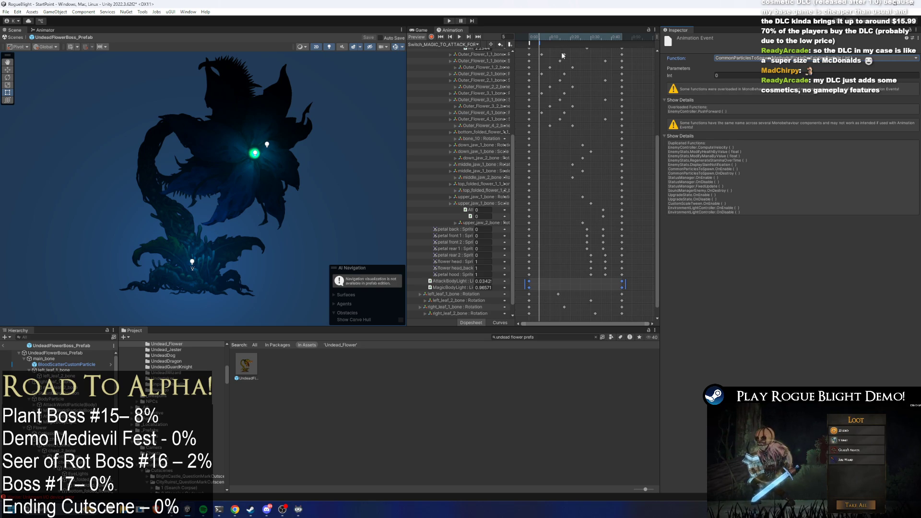
# At frame 7, make the event call PlayPreExistingParticle with Int 1
pyautogui.click(545, 38)
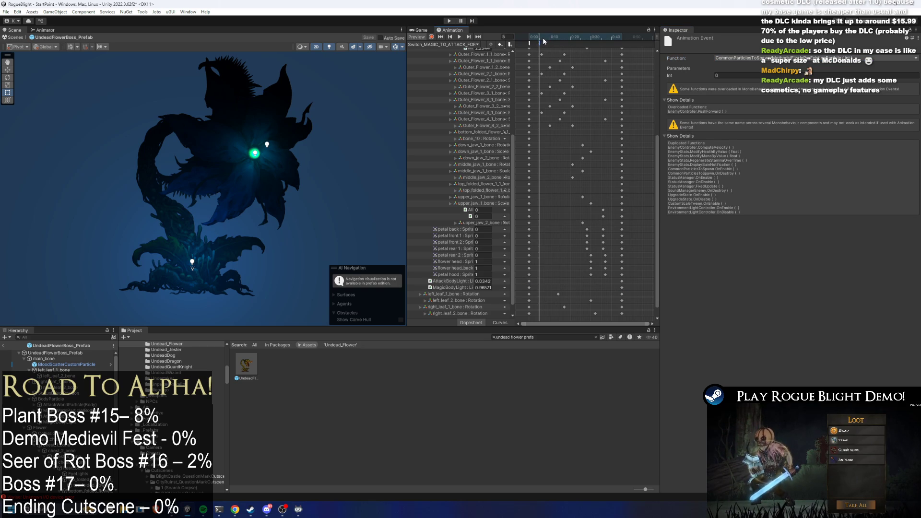
pyautogui.click(747, 59)
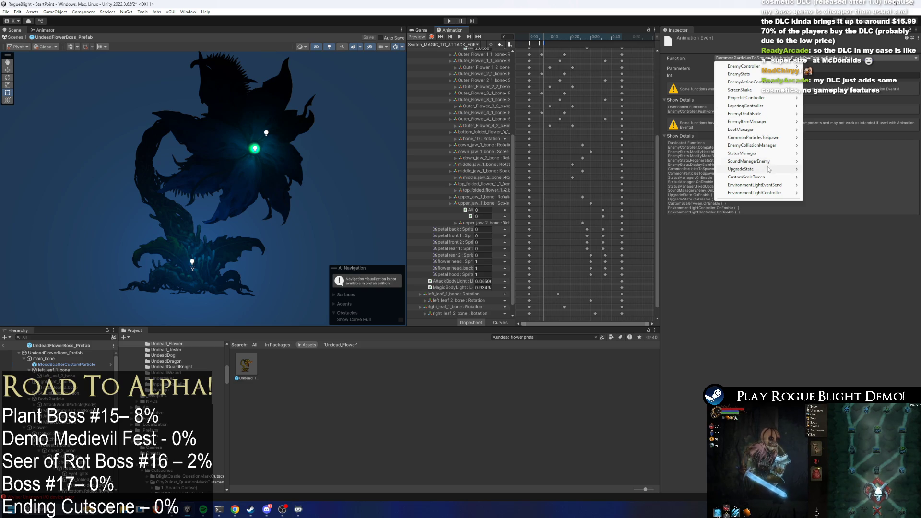
pyautogui.moveTo(776, 148)
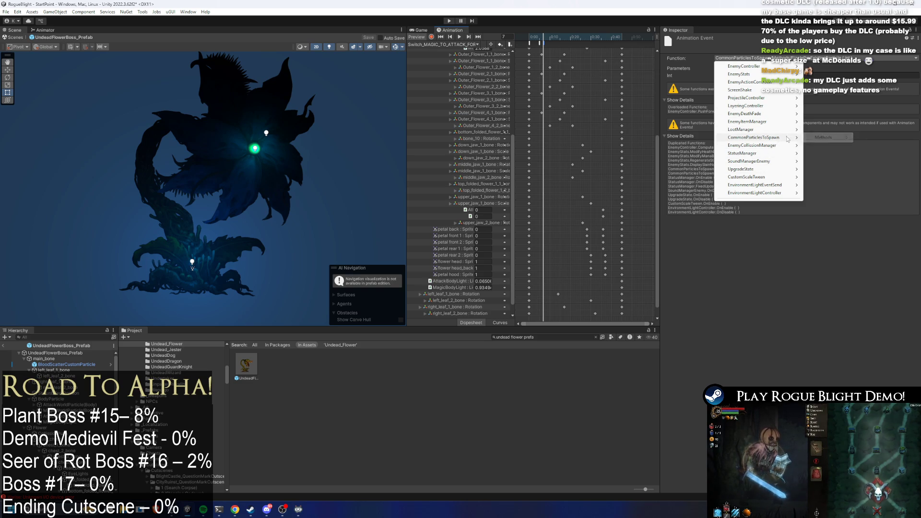
pyautogui.moveTo(823, 138)
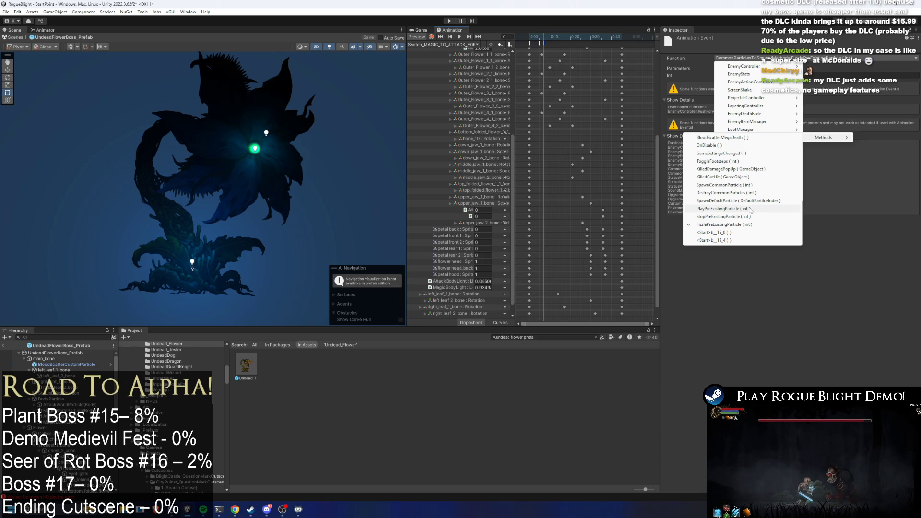
pyautogui.click(750, 210)
pyautogui.click(720, 75)
pyautogui.write('1')
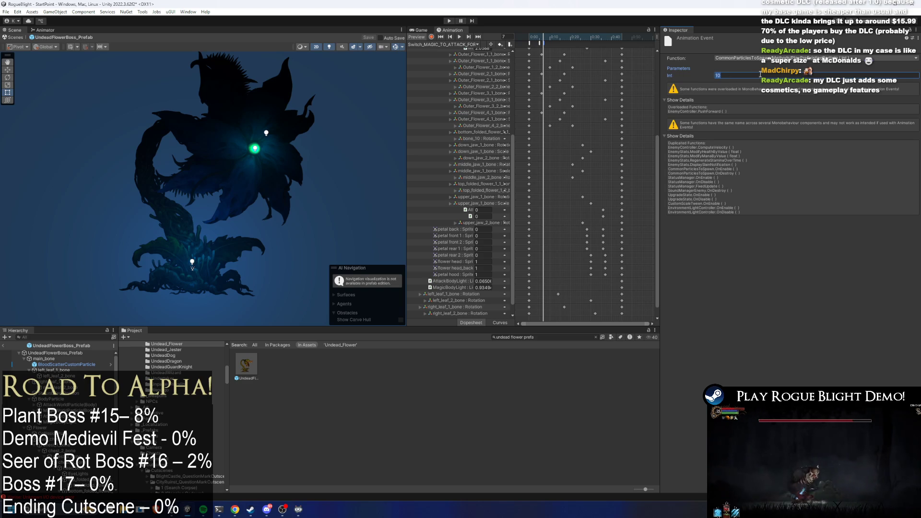
pyautogui.click(544, 43)
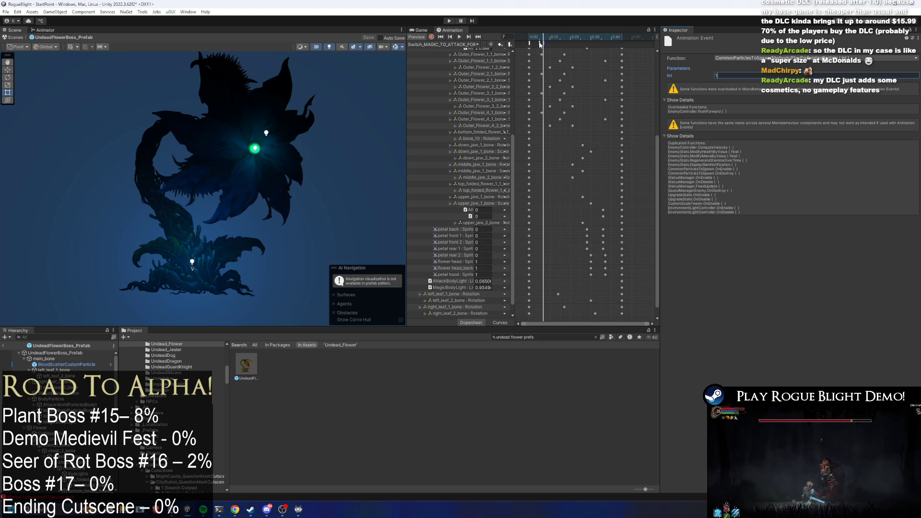
# Verify the stacked Fizzle and PlayPreExistingParticle events near frame 9, then load the attack-to-magic switch clip
pyautogui.moveTo(552, 44)
pyautogui.mouseDown()
pyautogui.moveTo(542, 46)
pyautogui.moveTo(579, 33)
pyautogui.mouseUp()
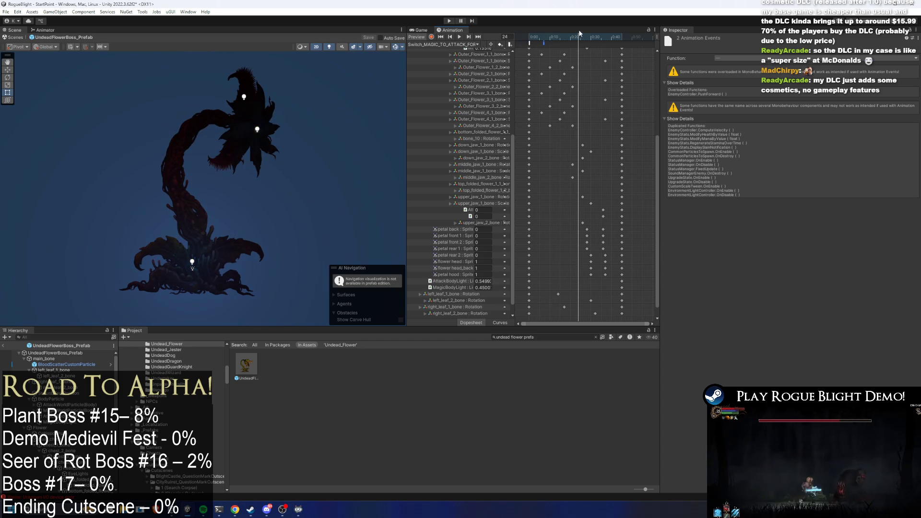
pyautogui.doubleClick(531, 43)
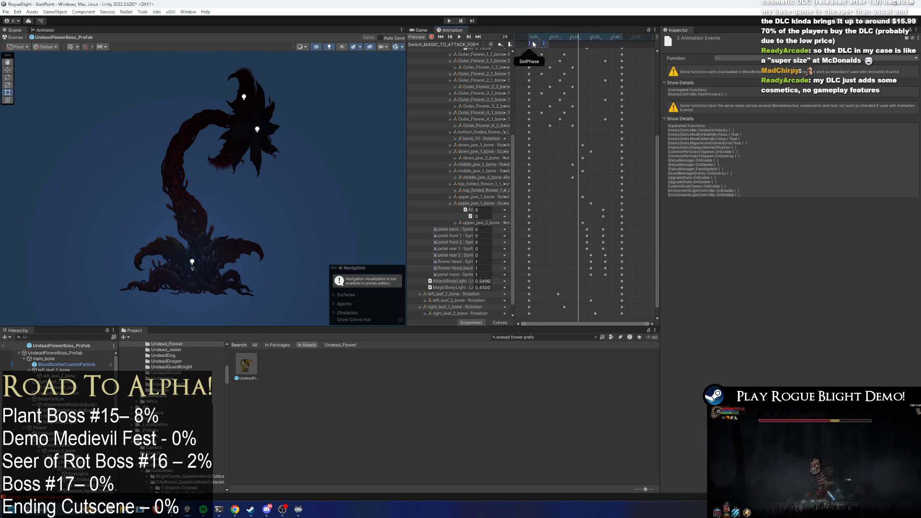
pyautogui.click(550, 42)
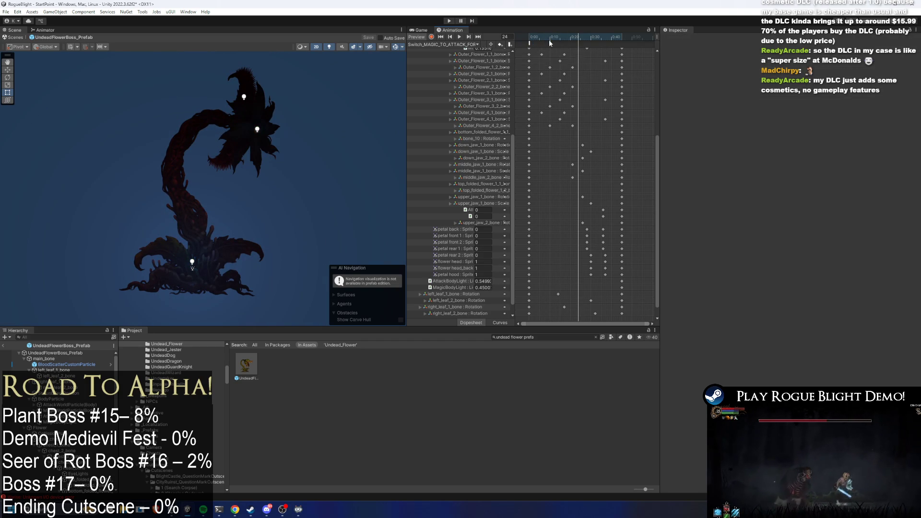
pyautogui.click(550, 43)
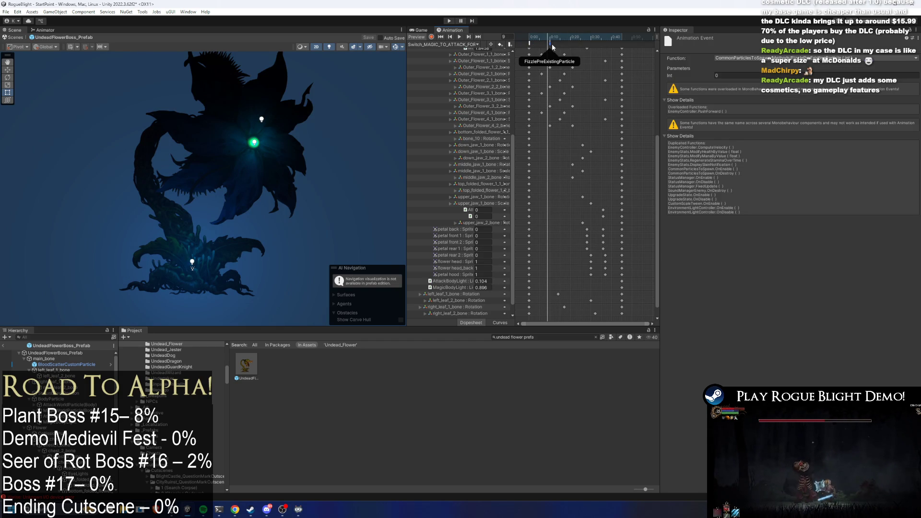
pyautogui.click(552, 43)
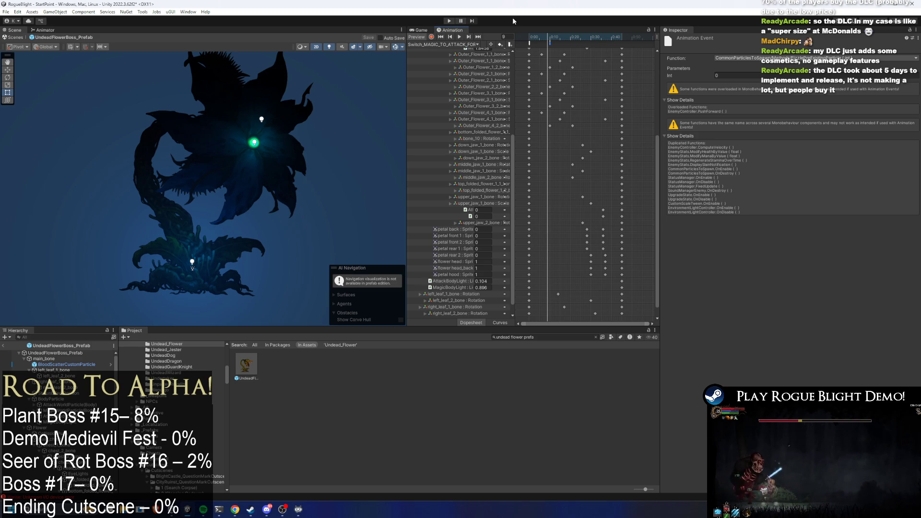
pyautogui.click(551, 42)
pyautogui.click(551, 44)
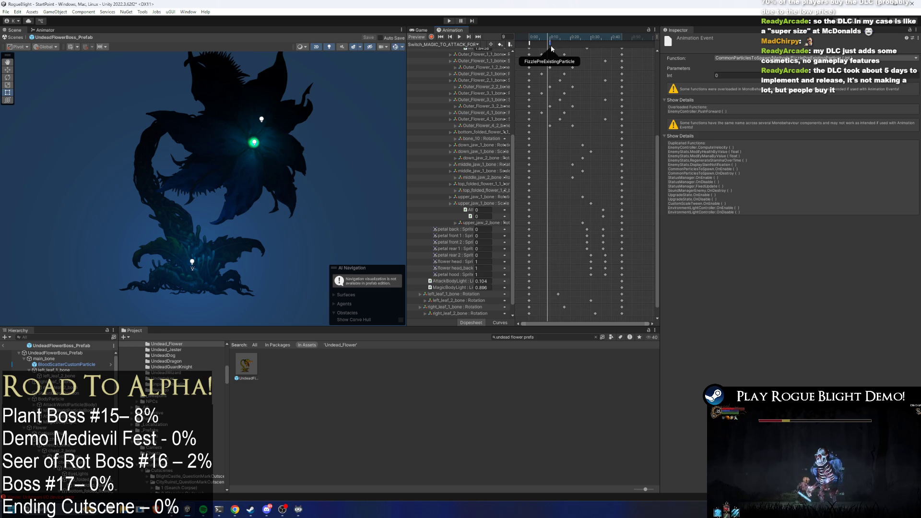
pyautogui.click(551, 41)
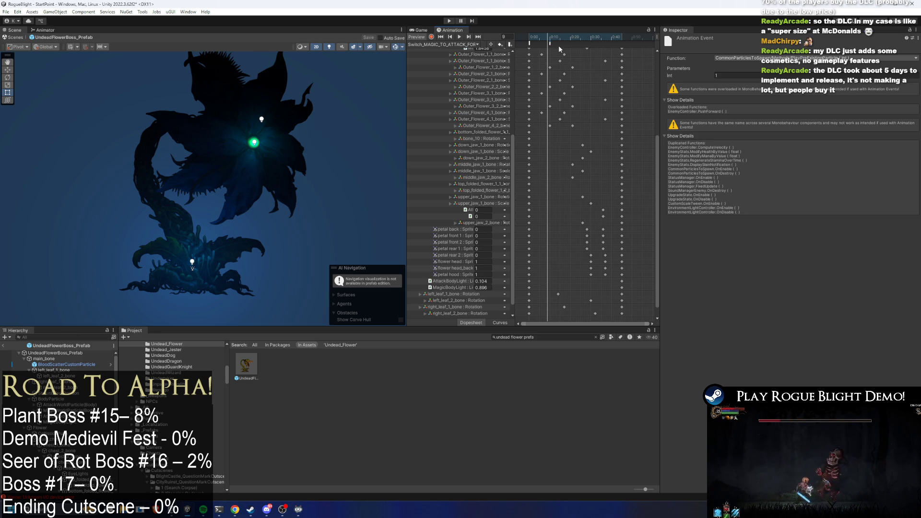
pyautogui.moveTo(560, 48); pyautogui.dragTo(546, 41)
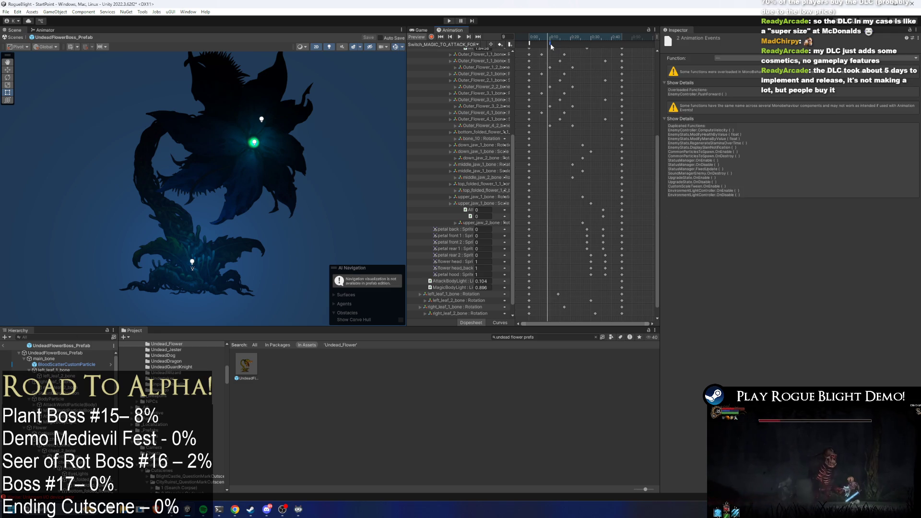
pyautogui.click(458, 44)
pyautogui.click(436, 168)
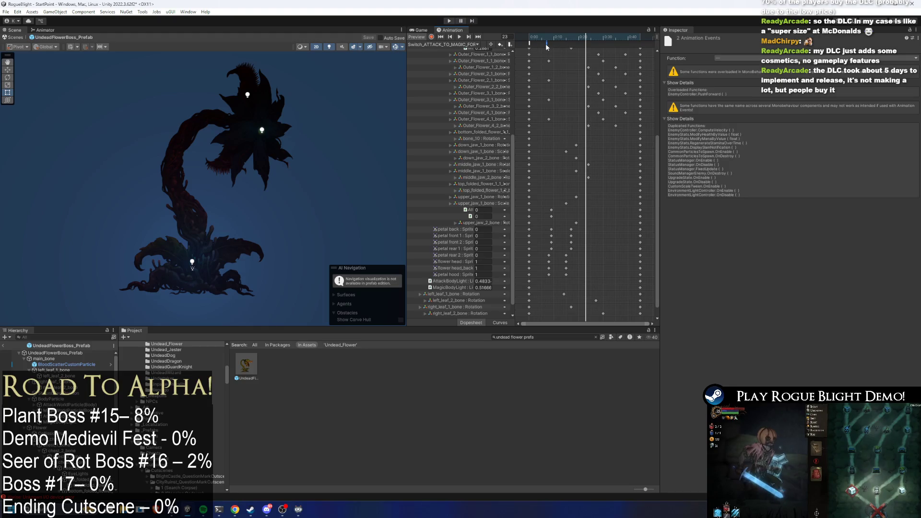
# In the other magic-to-attack clip, set the PlayPreExistingParticle event's Int to 1 and move it to frame 0
pyautogui.click(465, 45)
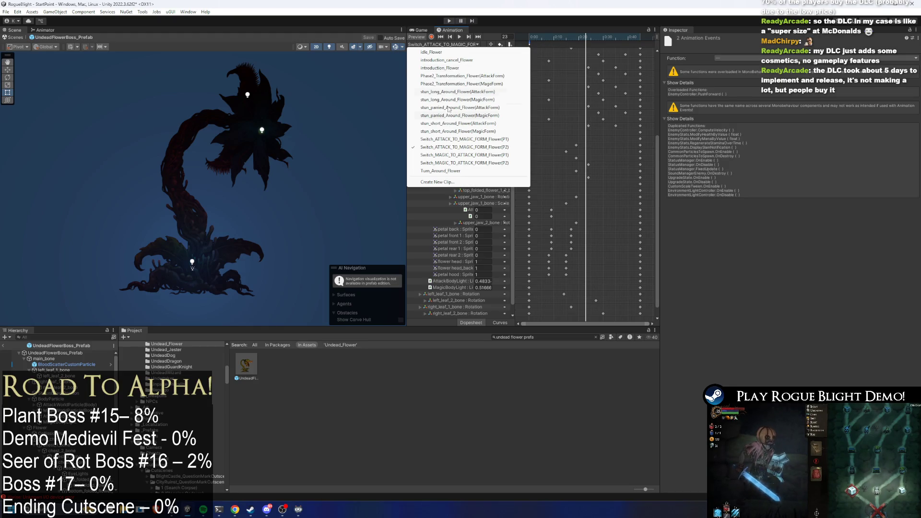
pyautogui.click(480, 162)
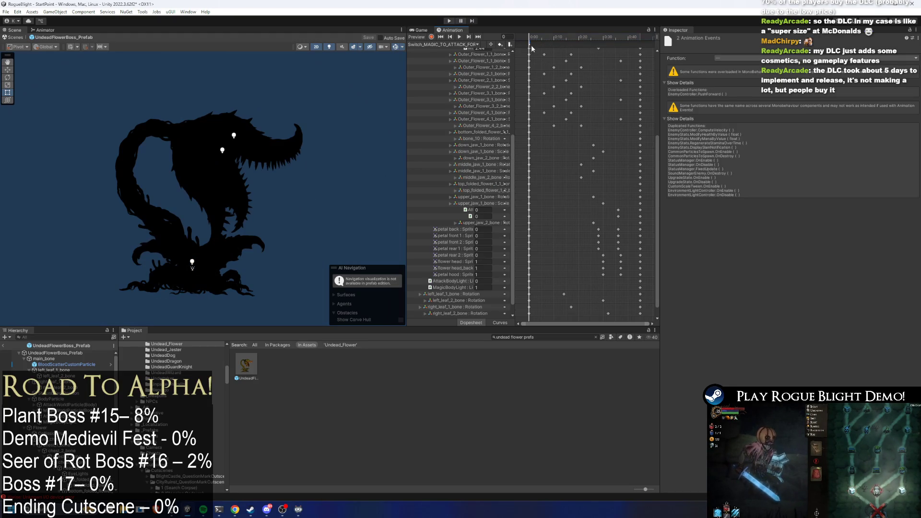
pyautogui.click(530, 44)
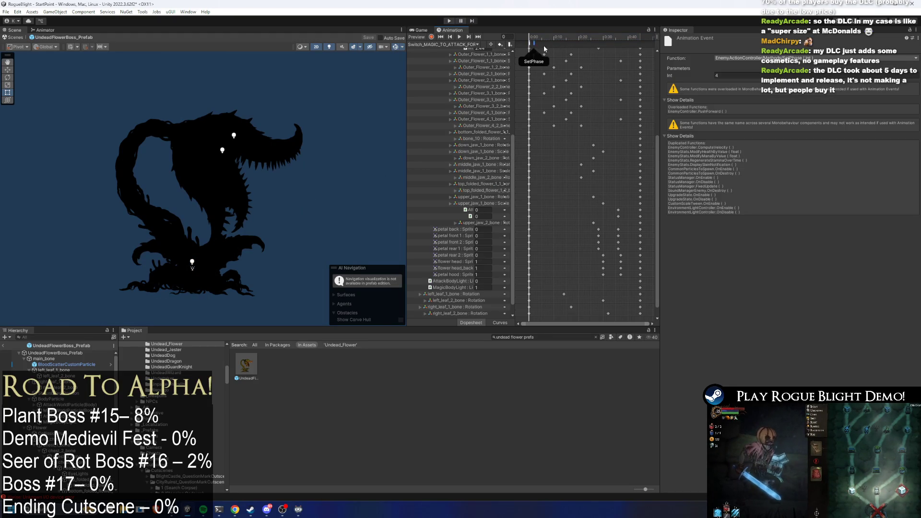
pyautogui.moveTo(530, 44); pyautogui.dragTo(542, 45)
pyautogui.click(532, 44)
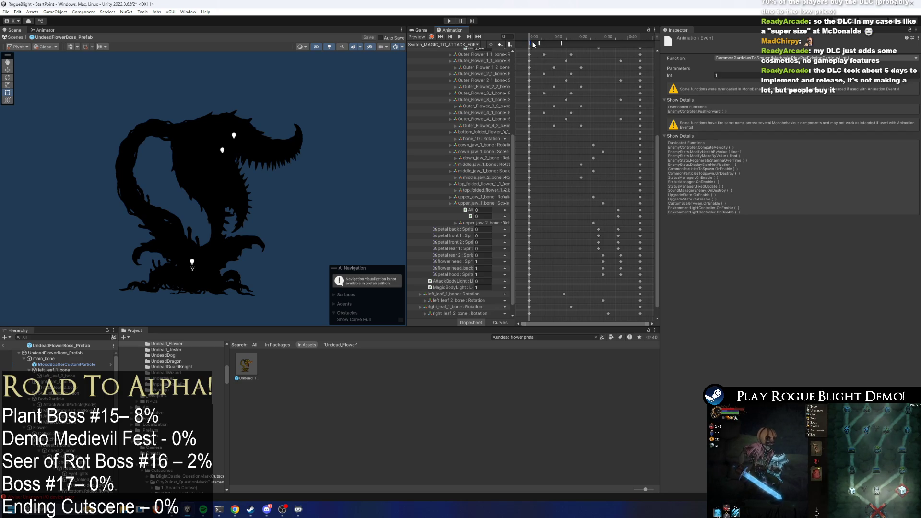
pyautogui.moveTo(551, 37)
pyautogui.mouseDown()
pyautogui.moveTo(594, 34)
pyautogui.moveTo(502, 31)
pyautogui.mouseUp()
pyautogui.click(705, 75)
pyautogui.write('0')
pyautogui.press('BackSpace')
pyautogui.write('1')
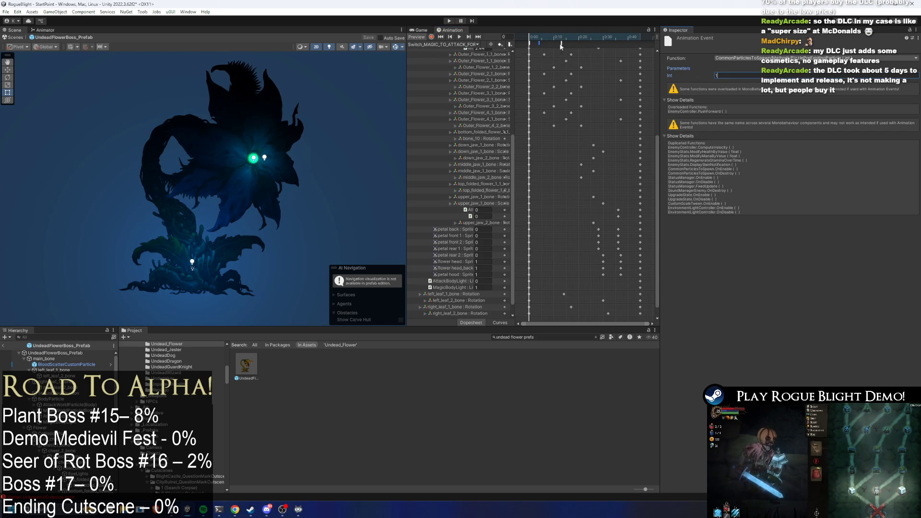
pyautogui.moveTo(540, 43)
pyautogui.mouseDown()
pyautogui.moveTo(524, 51)
pyautogui.moveTo(547, 44)
pyautogui.mouseUp()
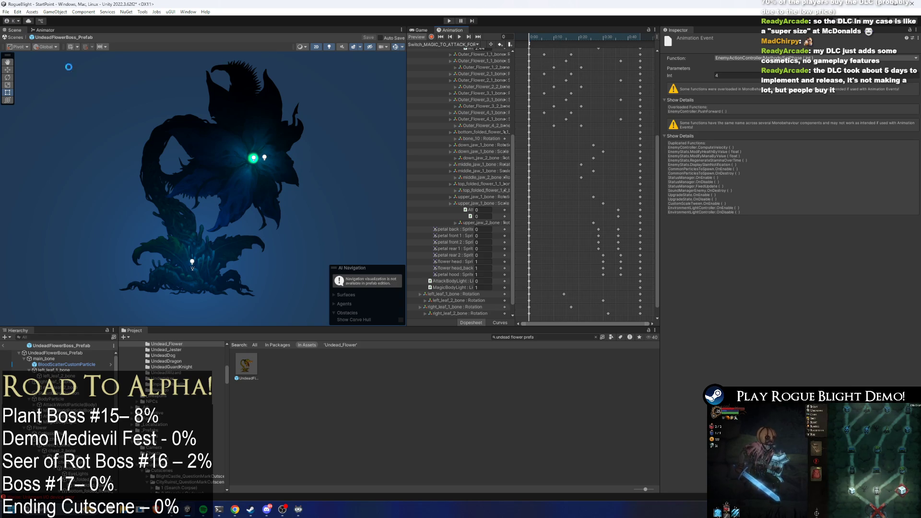
# Play the game from save slot 1, toggle cheats with F1/F2, and attack the plant boss
pyautogui.click(449, 21)
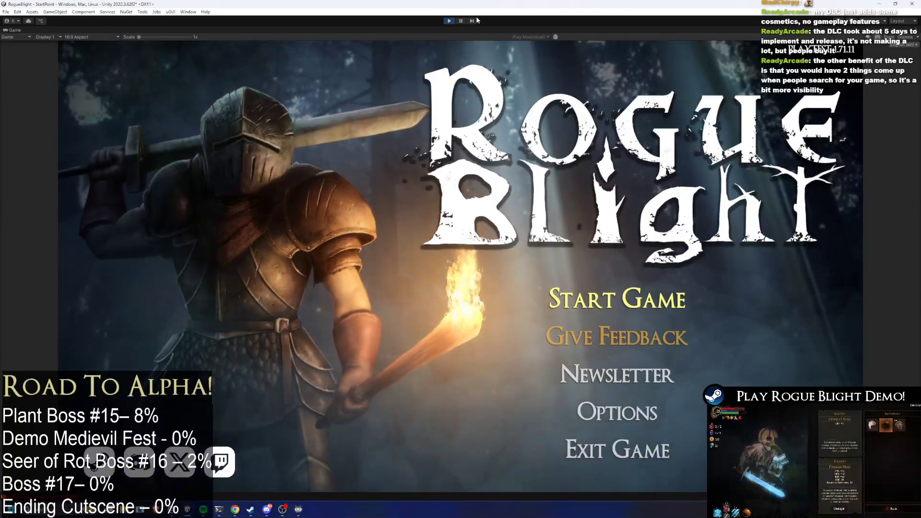
pyautogui.click(616, 300)
pyautogui.click(618, 260)
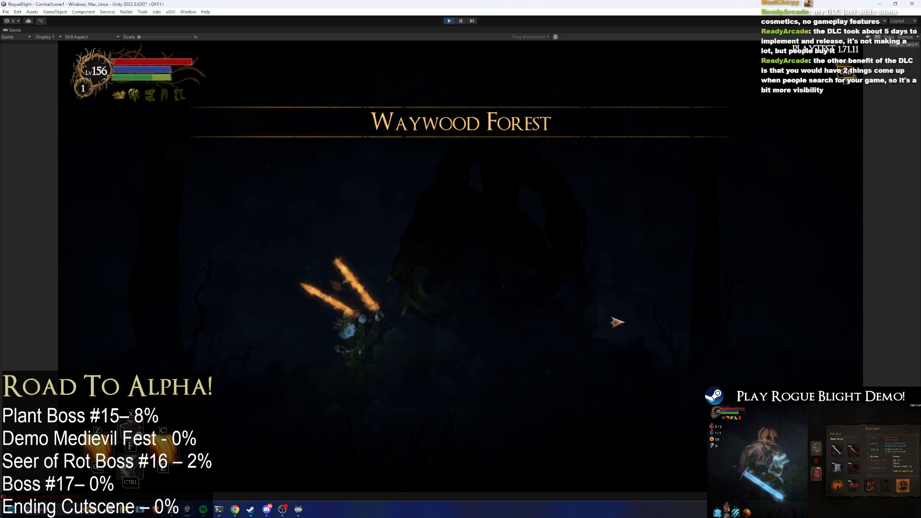
pyautogui.press('F1')
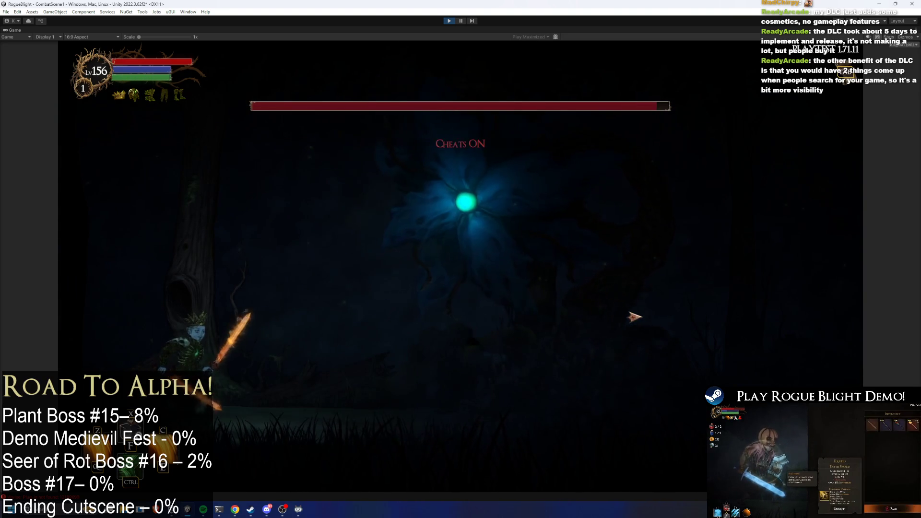
pyautogui.press('F2')
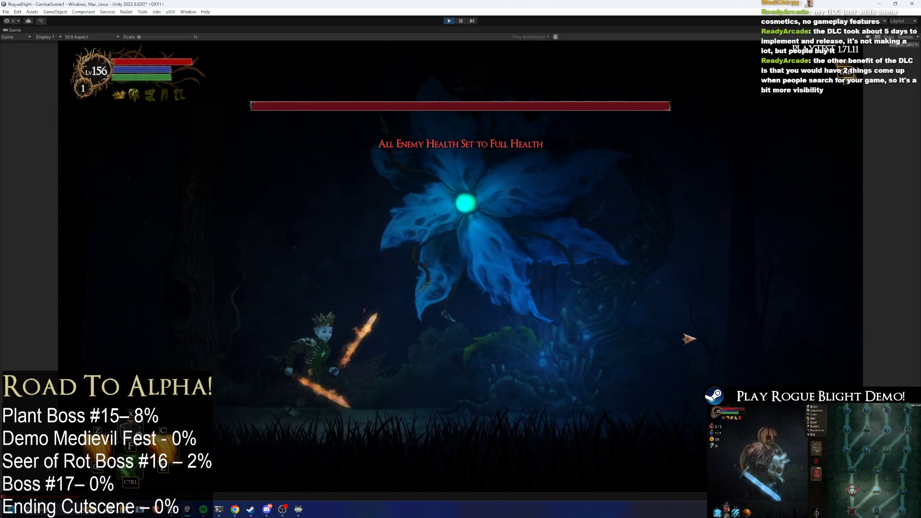
pyautogui.click(715, 343)
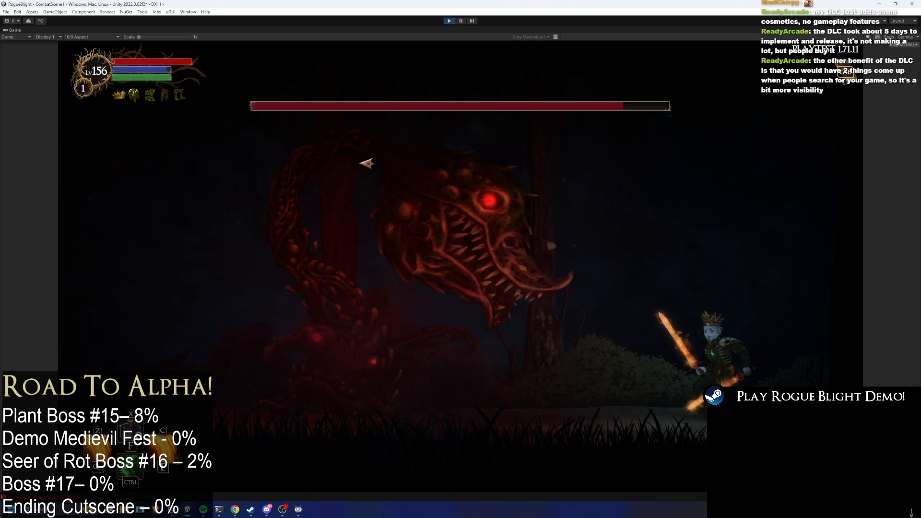
# Pause the game and inspect the ATTACK TO MAGIC (P2) transition conditions in the boss's Animator
pyautogui.click(461, 22)
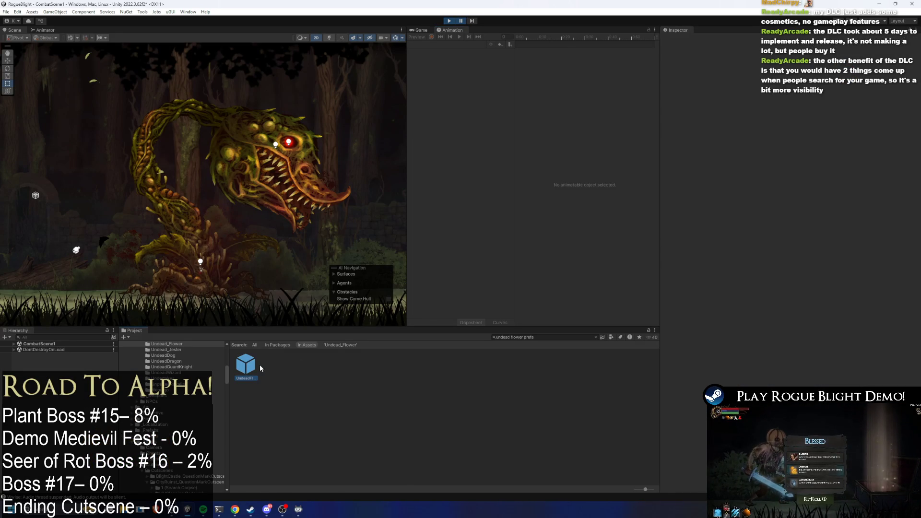
pyautogui.click(249, 371)
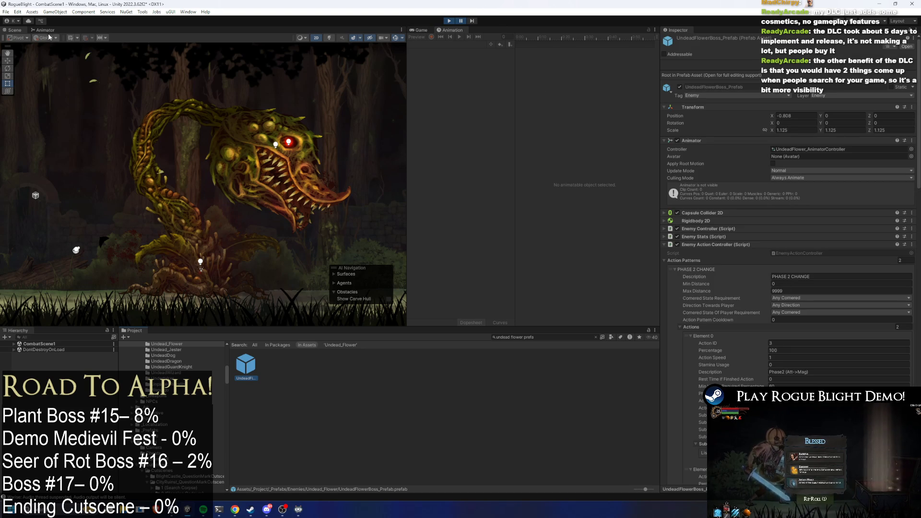
pyautogui.click(46, 30)
pyautogui.click(174, 142)
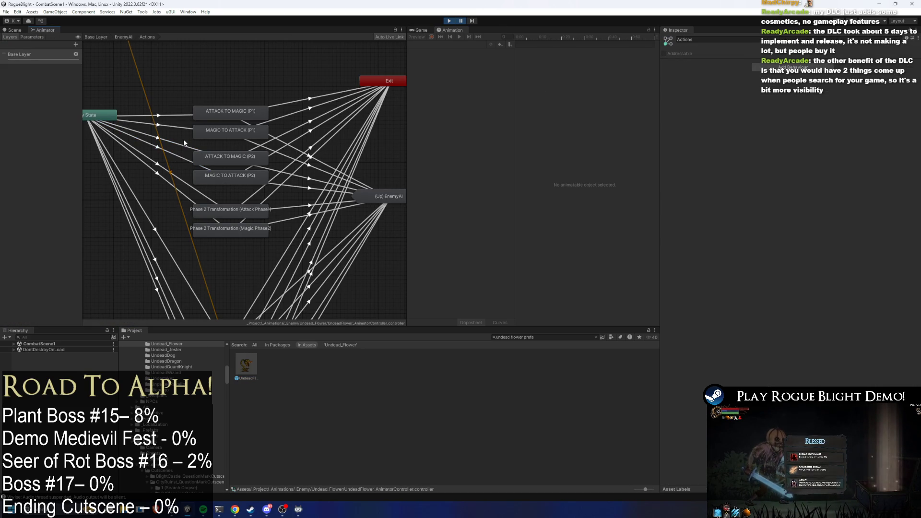
pyautogui.click(182, 146)
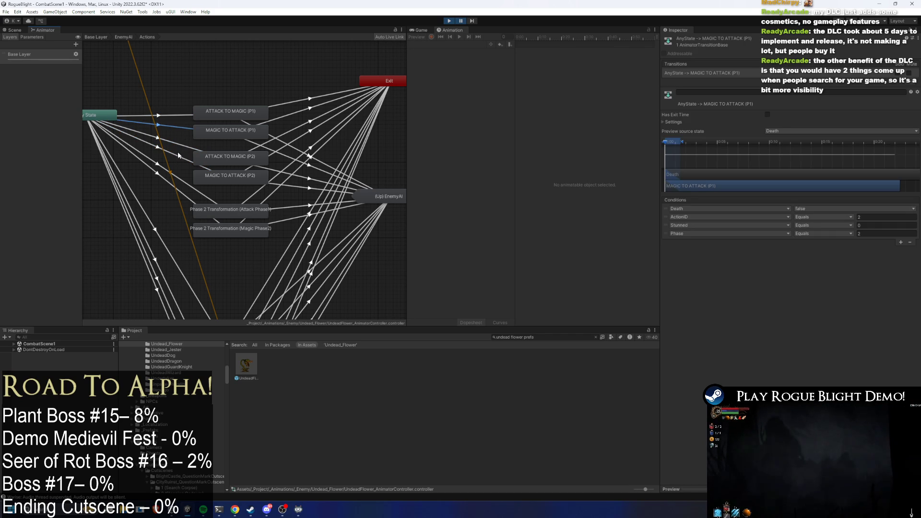
pyautogui.click(182, 146)
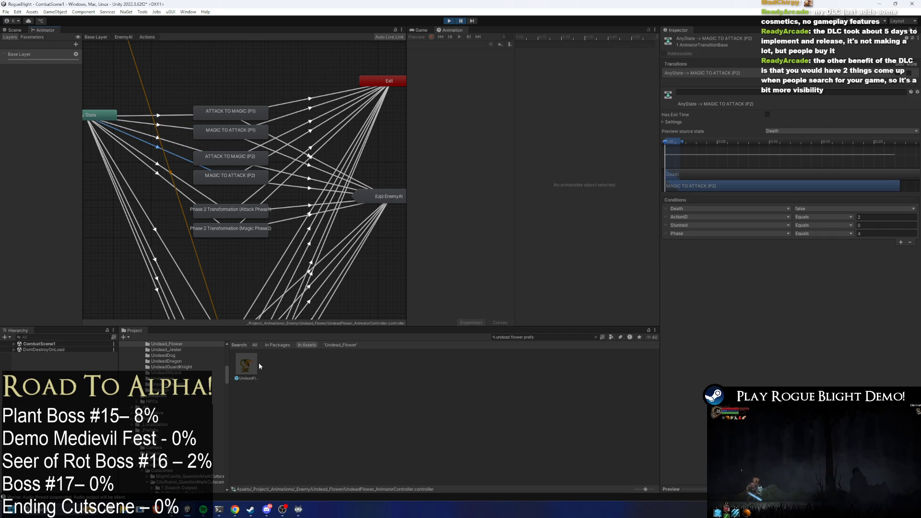
# Exit play mode and open the flower boss prefab for editing
pyautogui.click(362, 170)
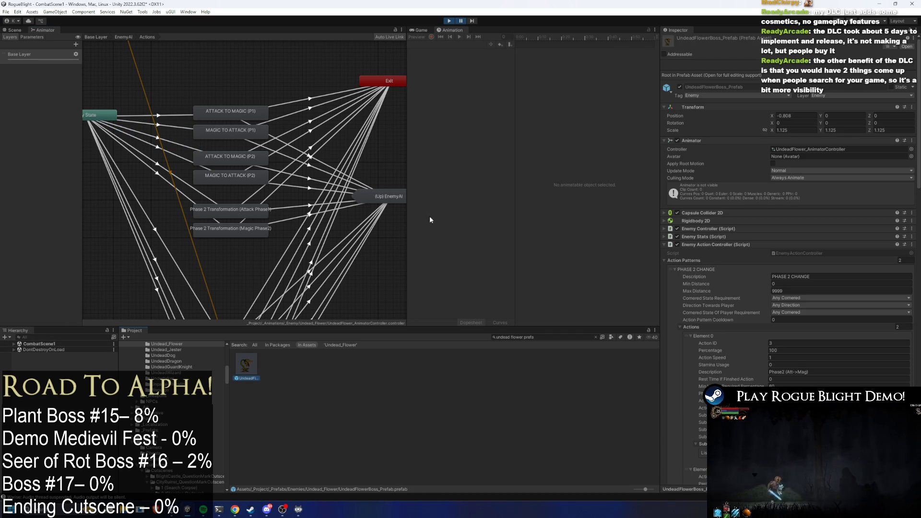
pyautogui.click(451, 21)
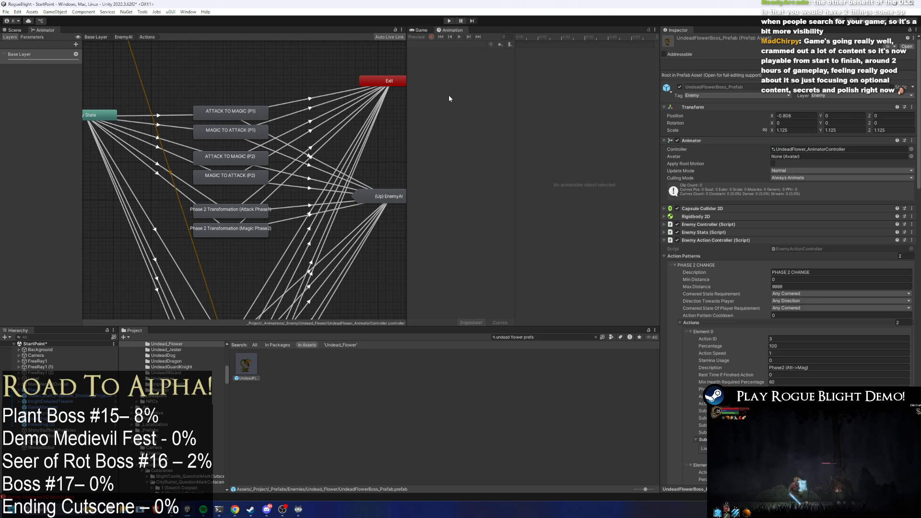
pyautogui.doubleClick(246, 364)
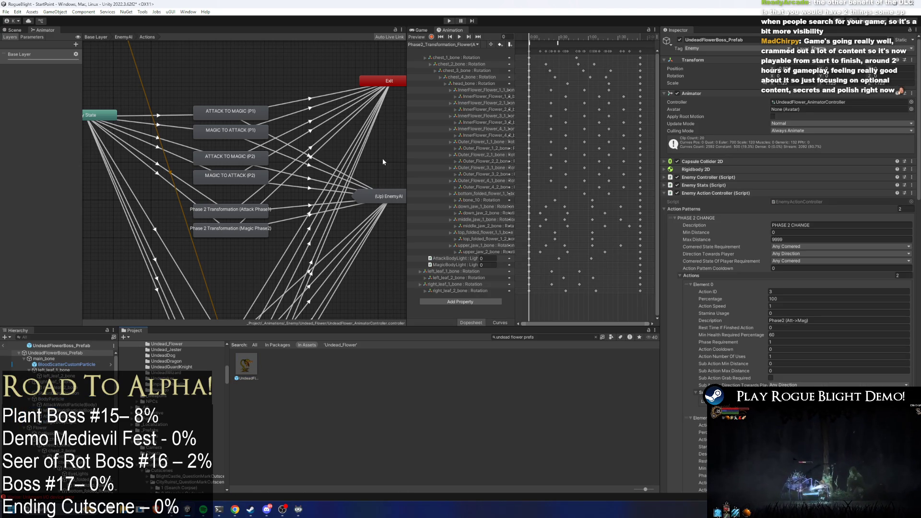
# Load the Switch_ATTACK_TO_MAGIC_FORM clip and scrub it to preview the boss pose mid-switch
pyautogui.click(454, 46)
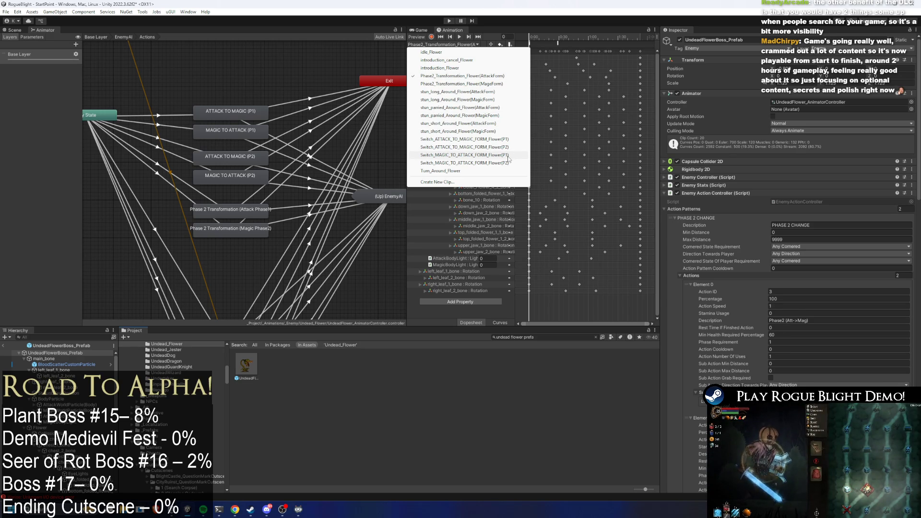
pyautogui.click(508, 148)
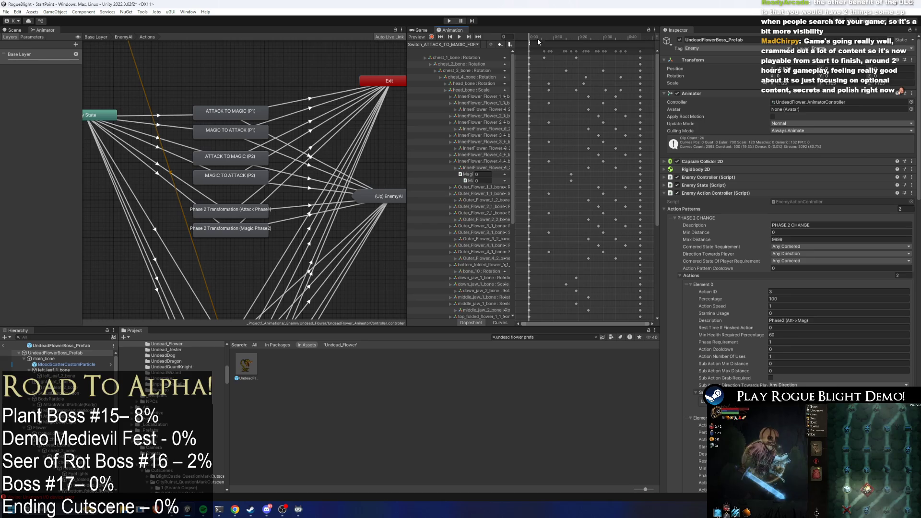
pyautogui.hotkey('ctrl', '1')
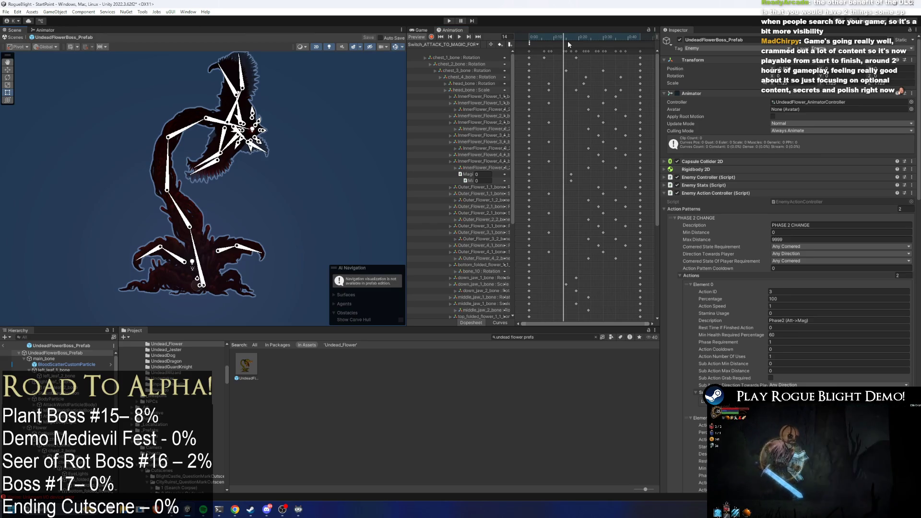
pyautogui.moveTo(564, 38); pyautogui.dragTo(608, 37)
# Load Switch_MAGIC_TO_ATTACK_FORM and scrub it, then return to the boss's state machine graph
pyautogui.click(444, 44)
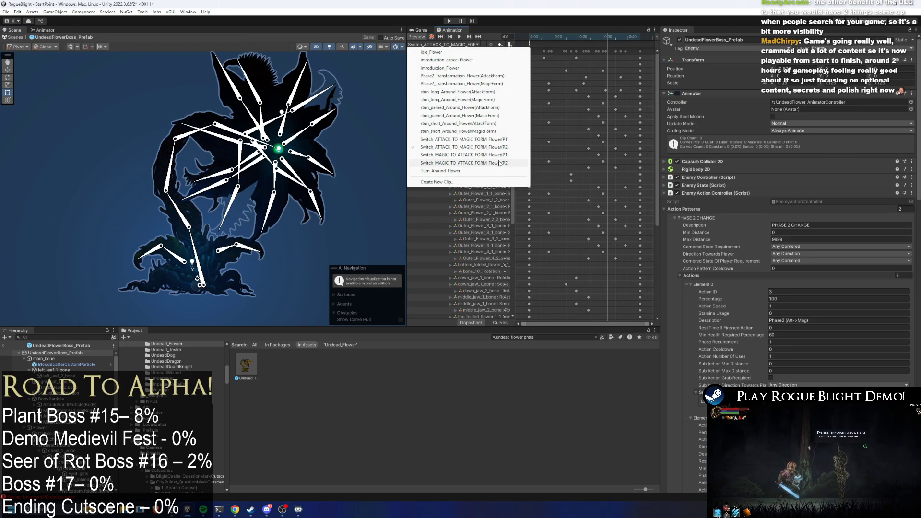
pyautogui.click(486, 163)
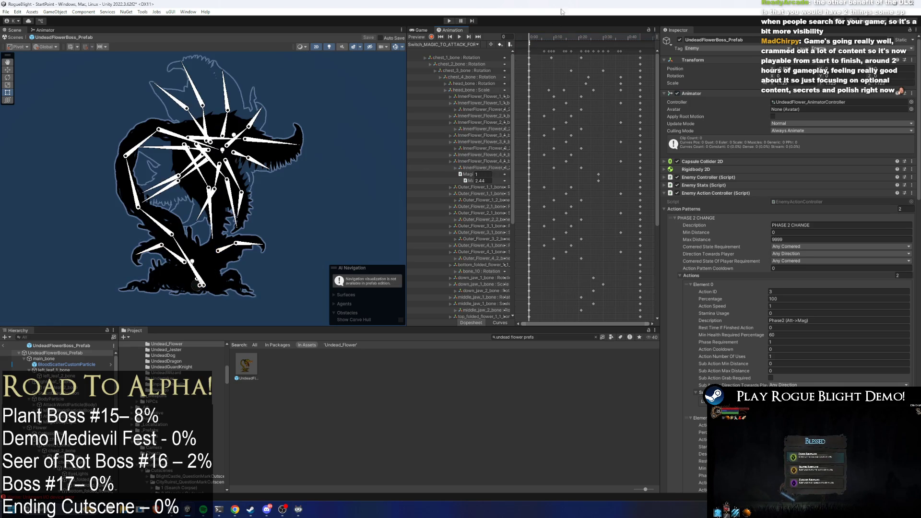
pyautogui.moveTo(537, 33)
pyautogui.mouseDown()
pyautogui.moveTo(609, 48)
pyautogui.moveTo(547, 56)
pyautogui.mouseUp()
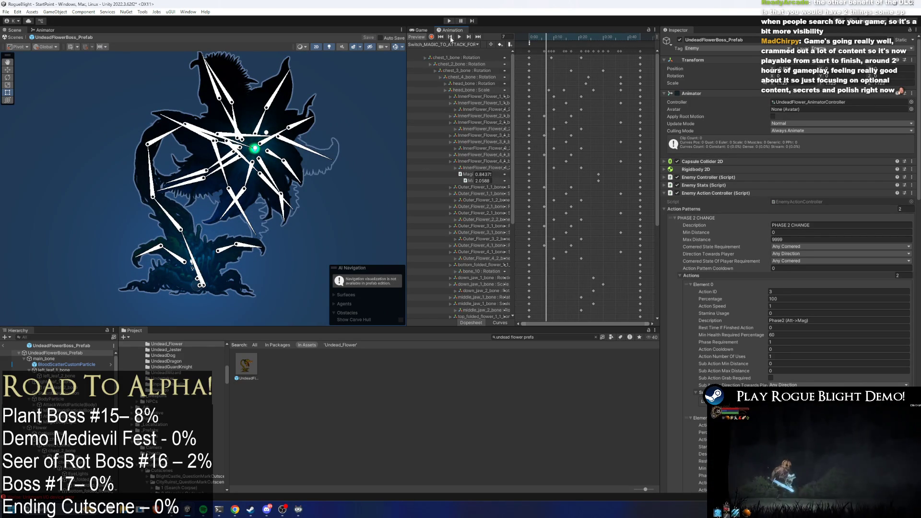
pyautogui.click(43, 30)
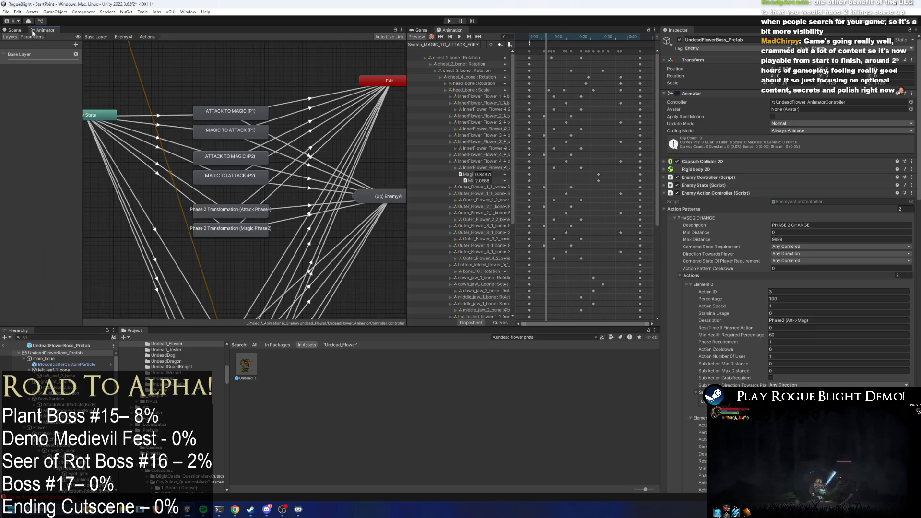
# Inspect the ATTACK TO MAGIC (P2) transition and the current clip's animation event
pyautogui.click(184, 147)
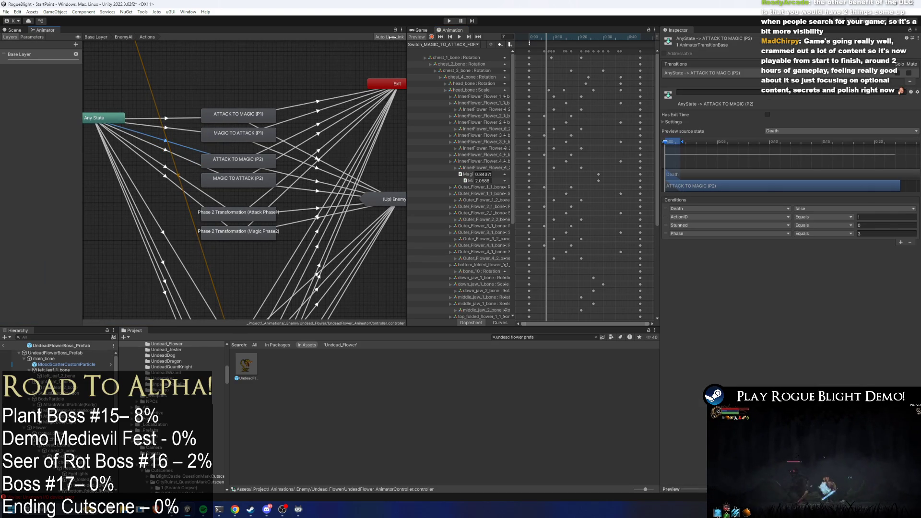
pyautogui.click(435, 44)
pyautogui.click(536, 48)
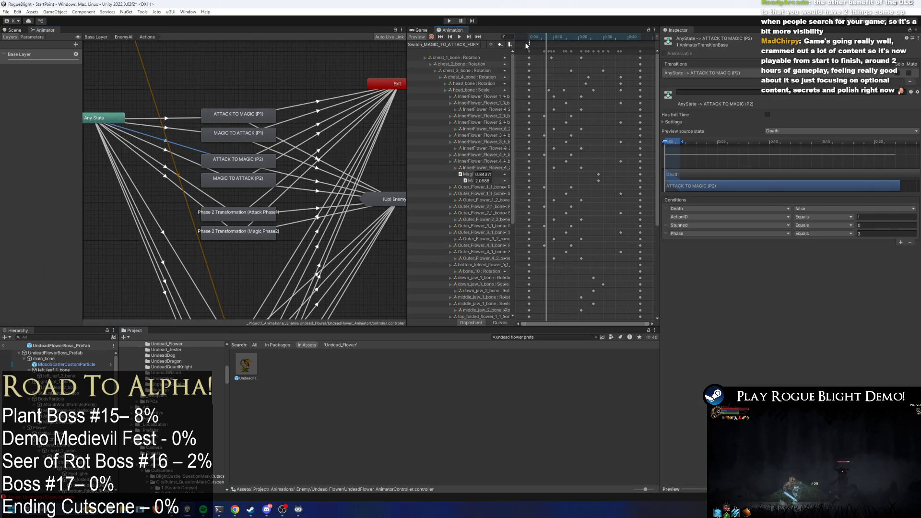
pyautogui.click(528, 44)
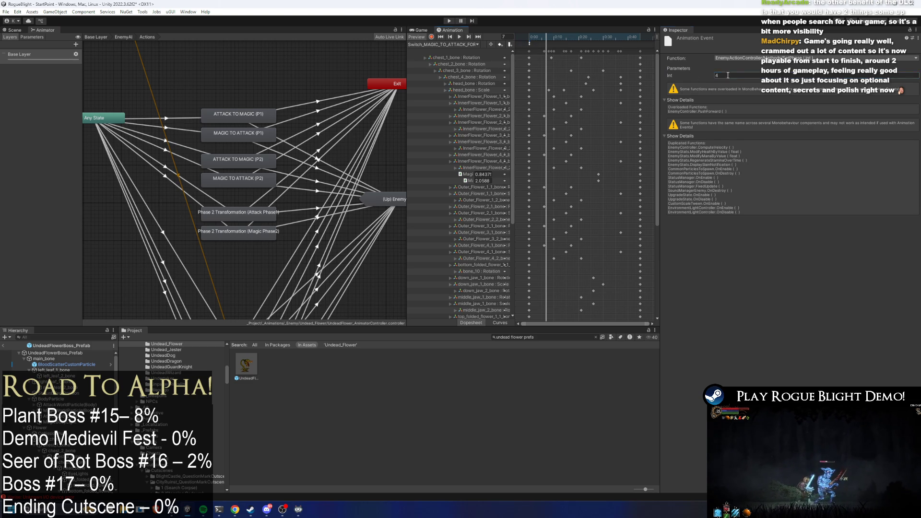
# Load Switch_ATTACK_TO_MAGIC_FORM_Flower(P2) and select its SetPhase event's Int phase value
pyautogui.click(462, 44)
pyautogui.click(484, 147)
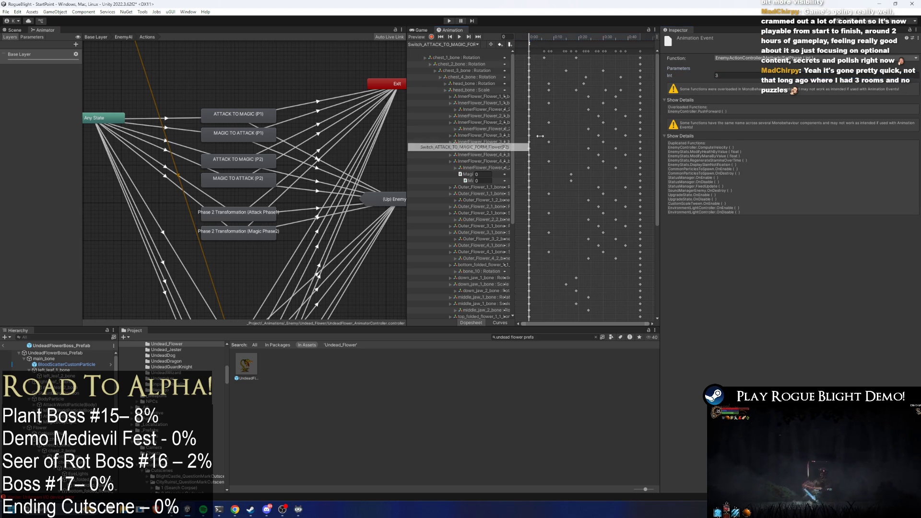
pyautogui.click(530, 49)
pyautogui.click(530, 48)
pyautogui.click(701, 76)
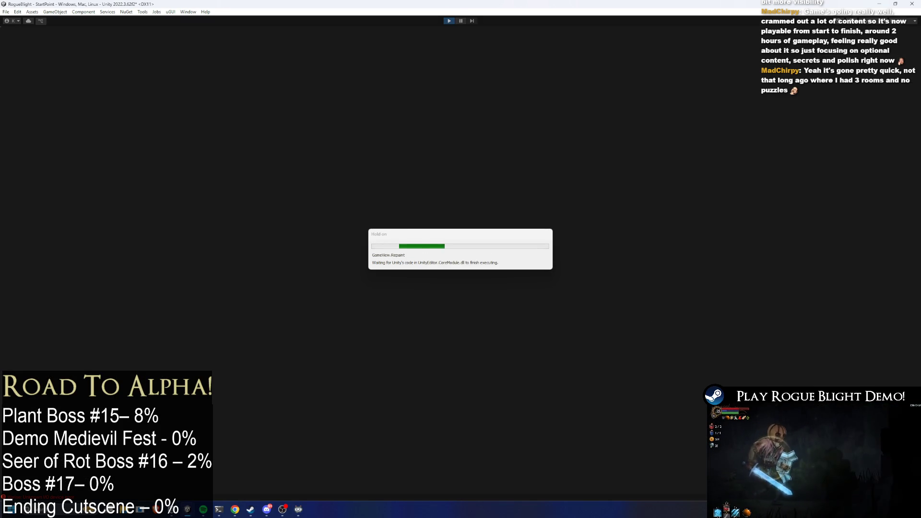
# Start the game, load the first save slot and move the player up to the plant boss
pyautogui.press('Return')
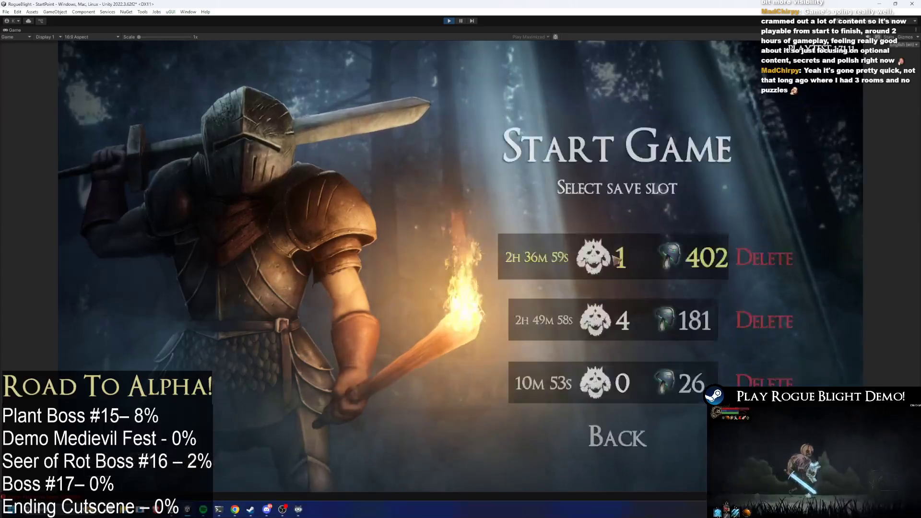
pyautogui.press('Return')
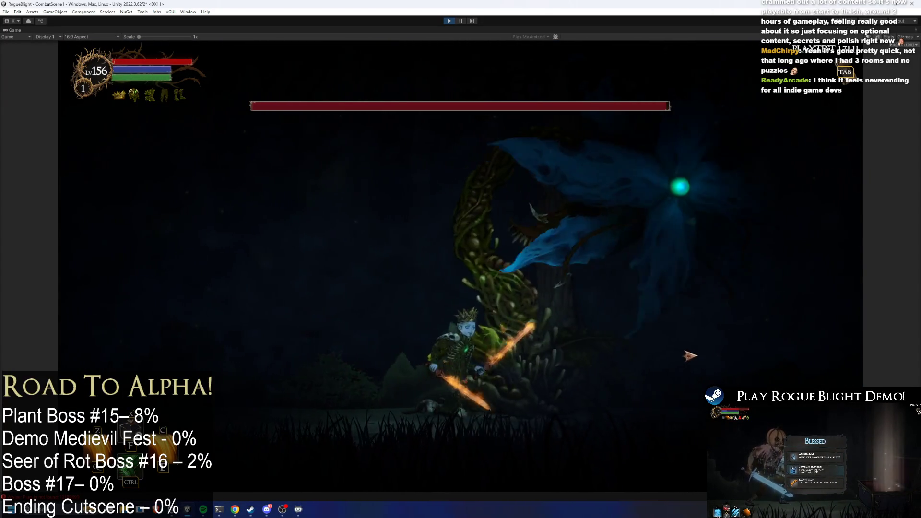
pyautogui.press('a')
pyautogui.press('d')
pyautogui.press('a')
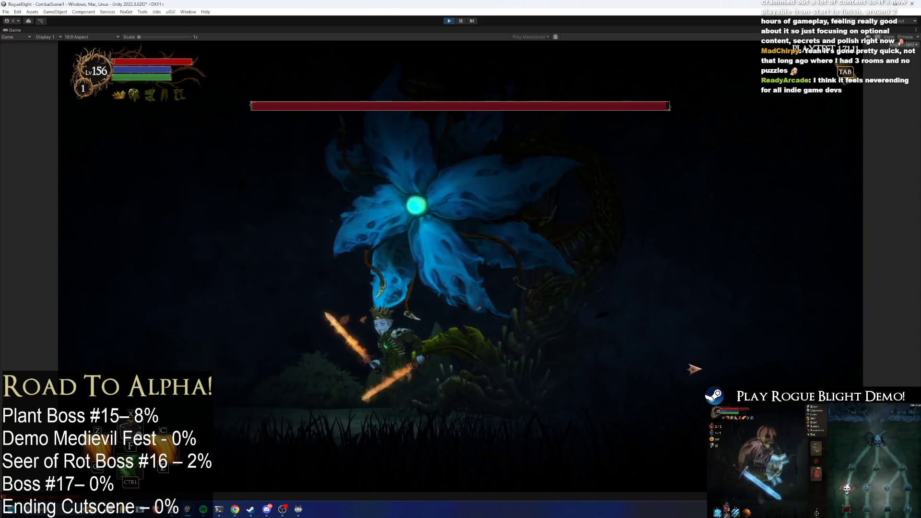
pyautogui.press('d')
# Slash the plant boss repeatedly while stepping left and right to drain its health
pyautogui.click(532, 425)
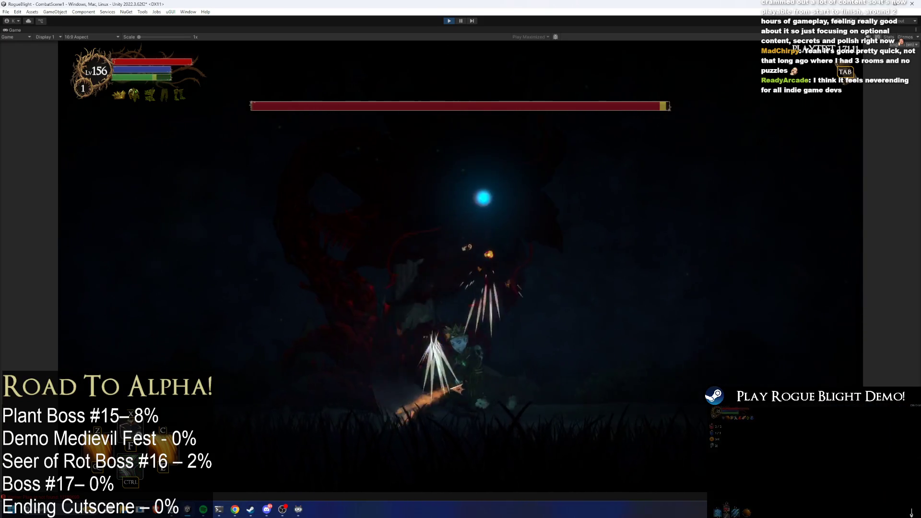
pyautogui.click(465, 378)
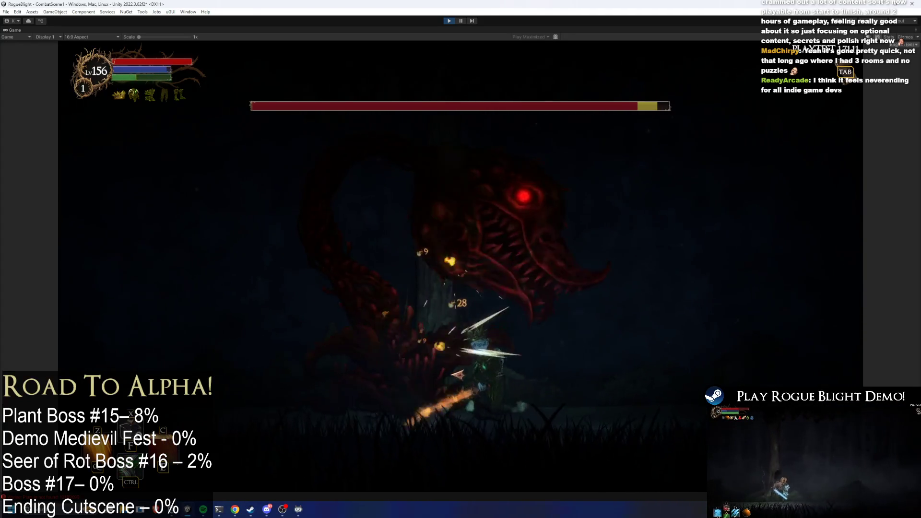
pyautogui.press('d')
pyautogui.click(461, 372)
pyautogui.press('a')
pyautogui.click(462, 372)
# Use the F3 cheat to drop enemy health to 1, then F4 to restore it to full
pyautogui.press('a')
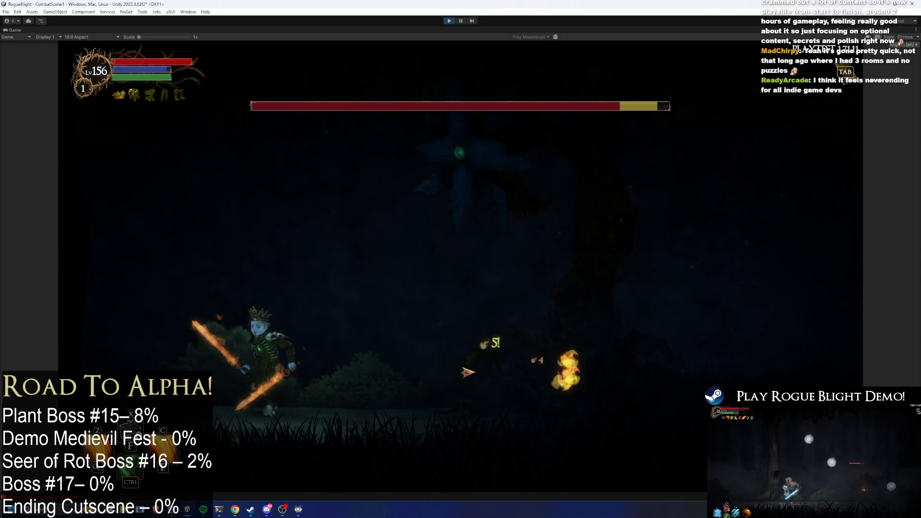
pyautogui.press('d')
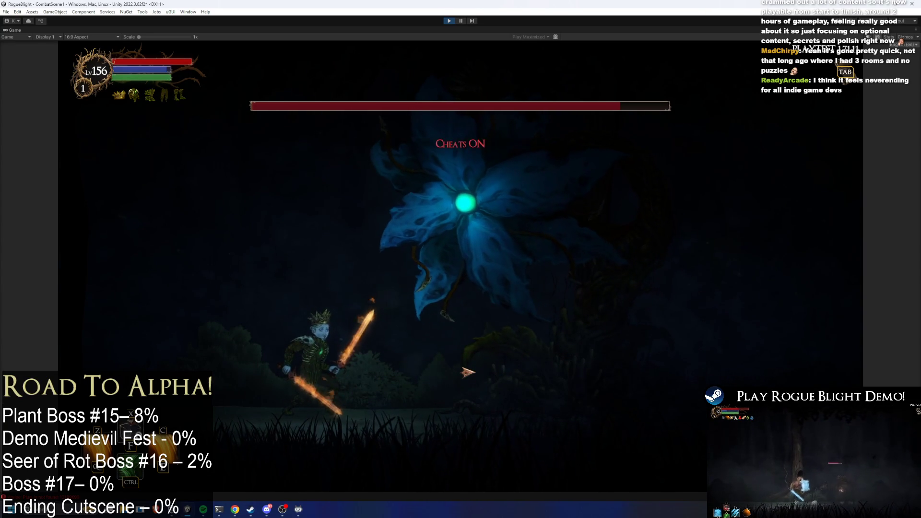
pyautogui.press('F3')
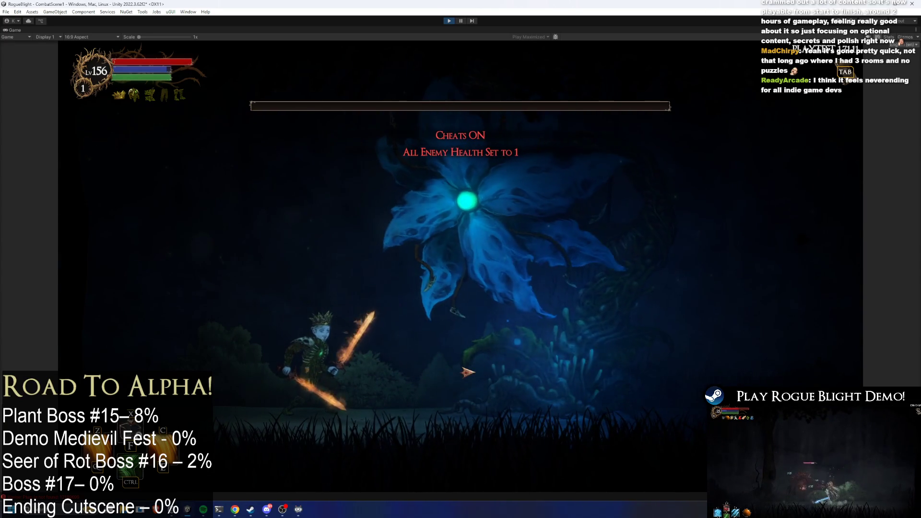
pyautogui.press('F4')
pyautogui.press('a')
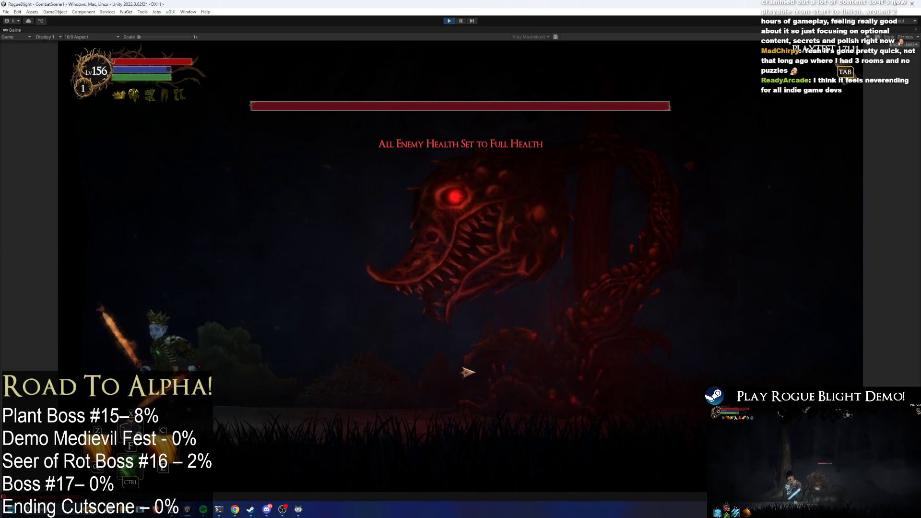
# Attack the boss in flower form, then jump and slash its red serpent form
pyautogui.press('d')
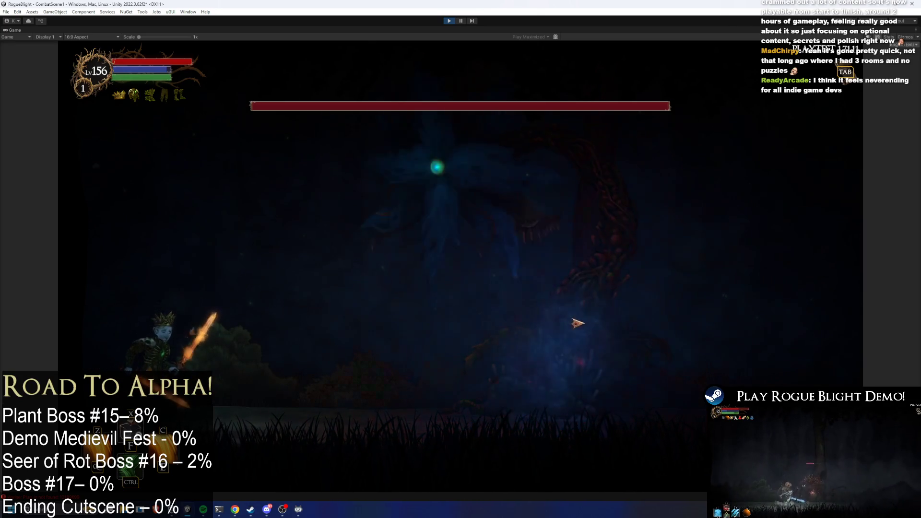
pyautogui.press('d')
pyautogui.click(632, 376)
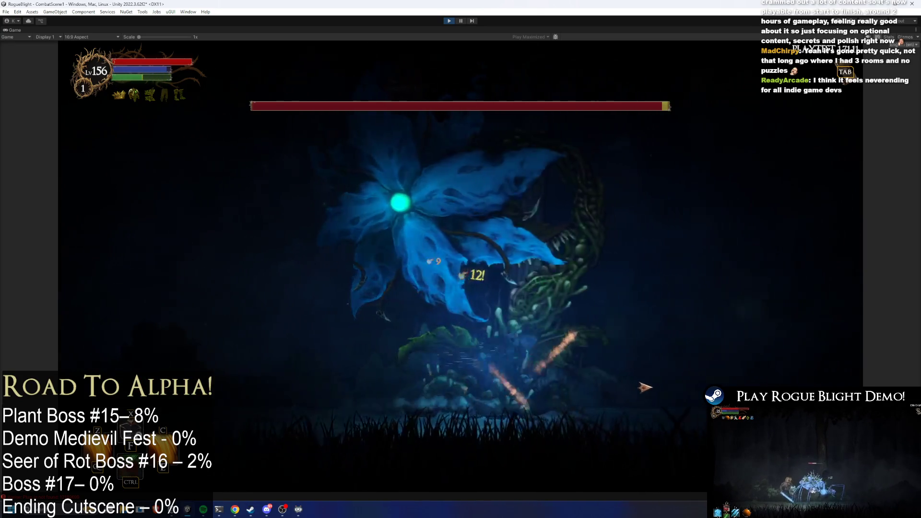
pyautogui.press('d')
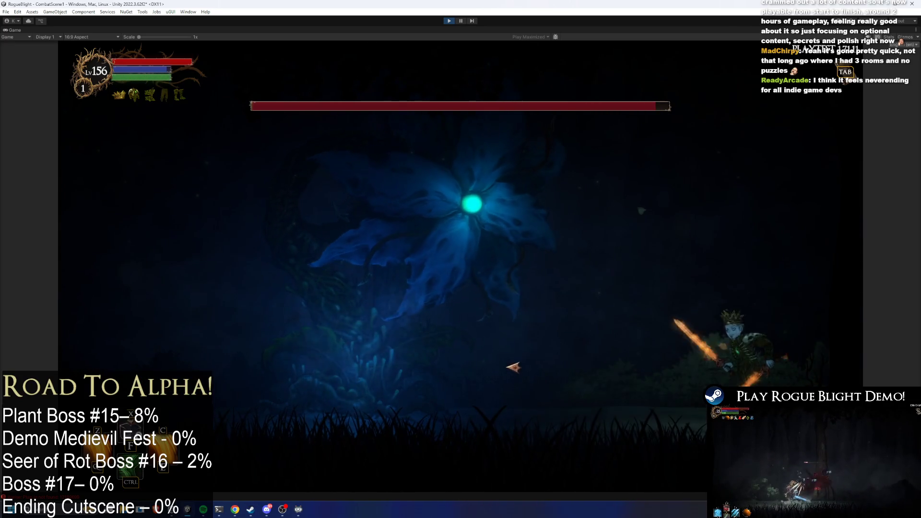
pyautogui.press('space')
pyautogui.click(458, 359)
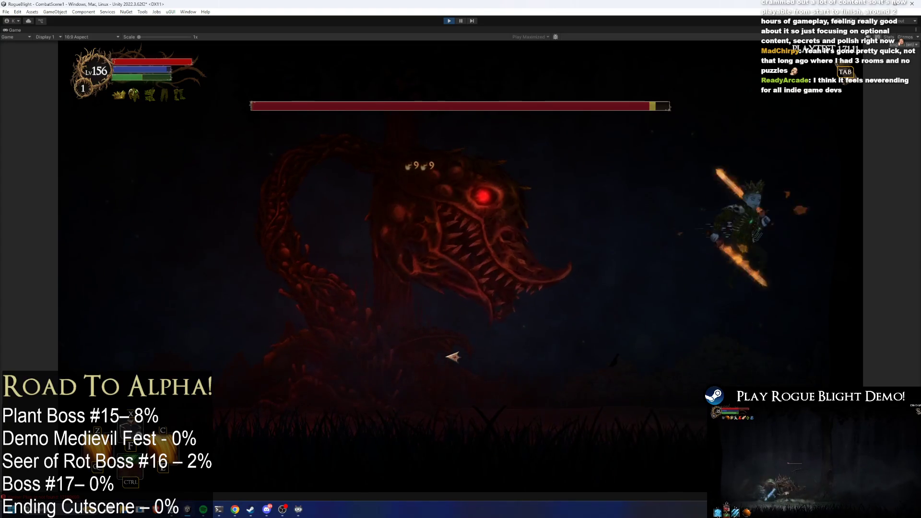
pyautogui.click(453, 357)
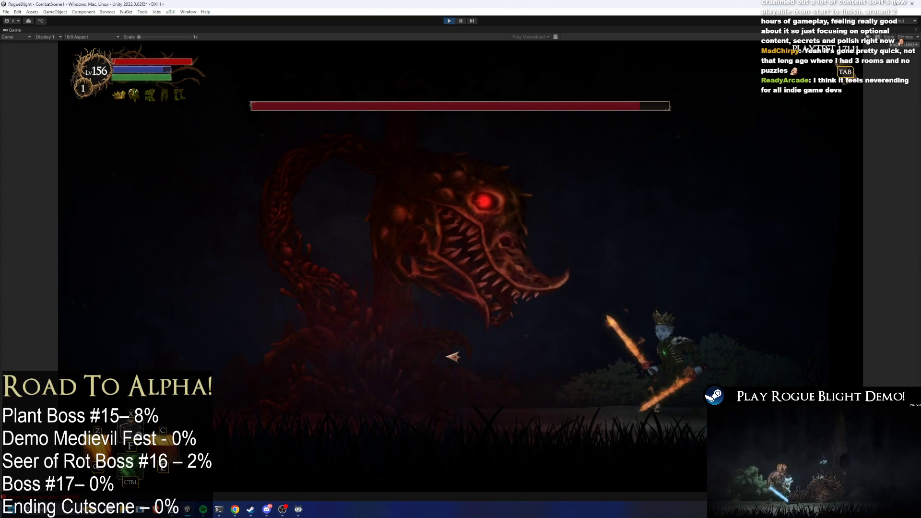
# Run and leap around the boss, striking it with the fiery blades as it changes form
pyautogui.press('d')
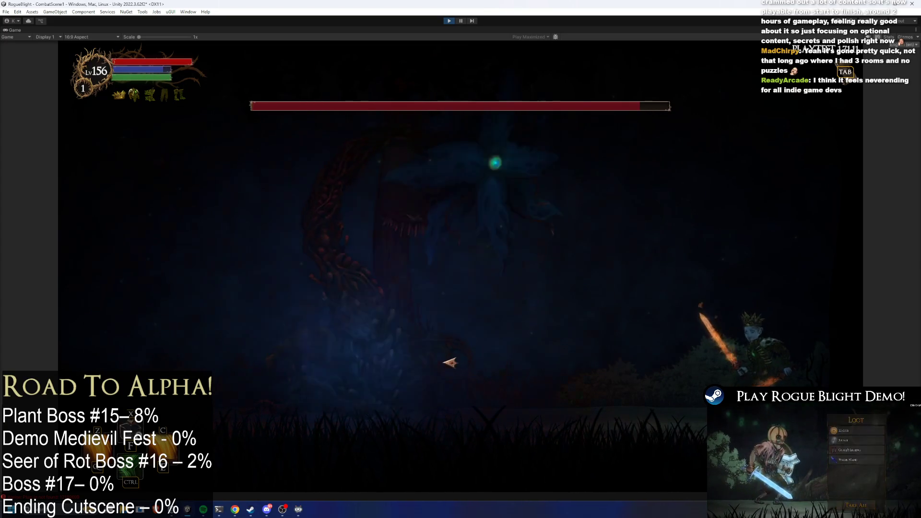
pyautogui.press('a')
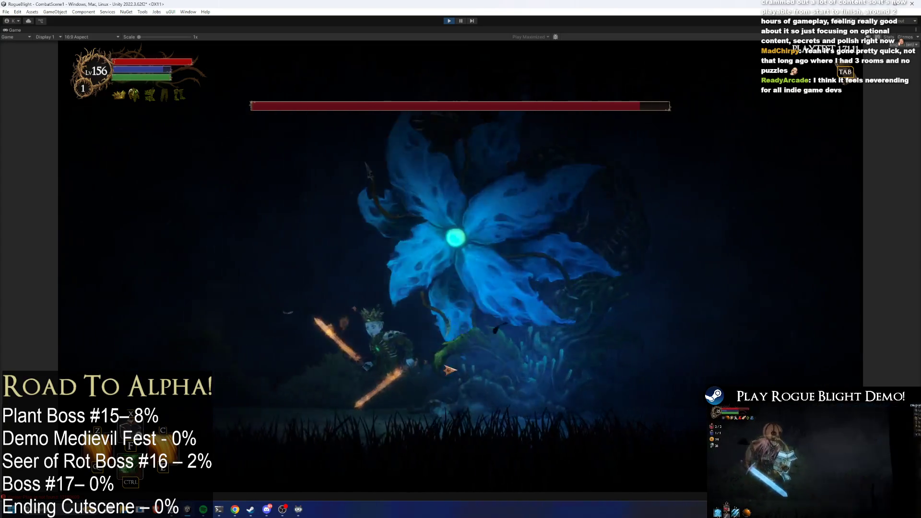
pyautogui.press('d')
pyautogui.press('space')
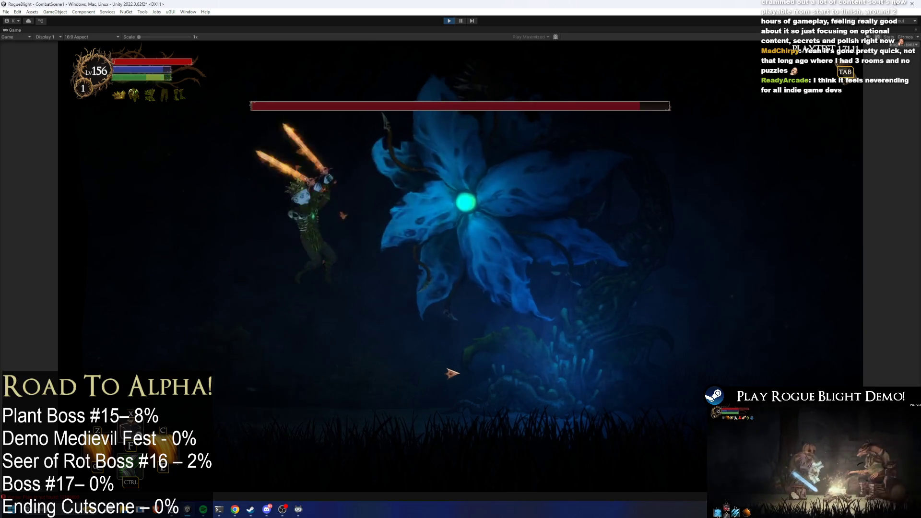
pyautogui.press('a')
pyautogui.press('space')
pyautogui.press('a')
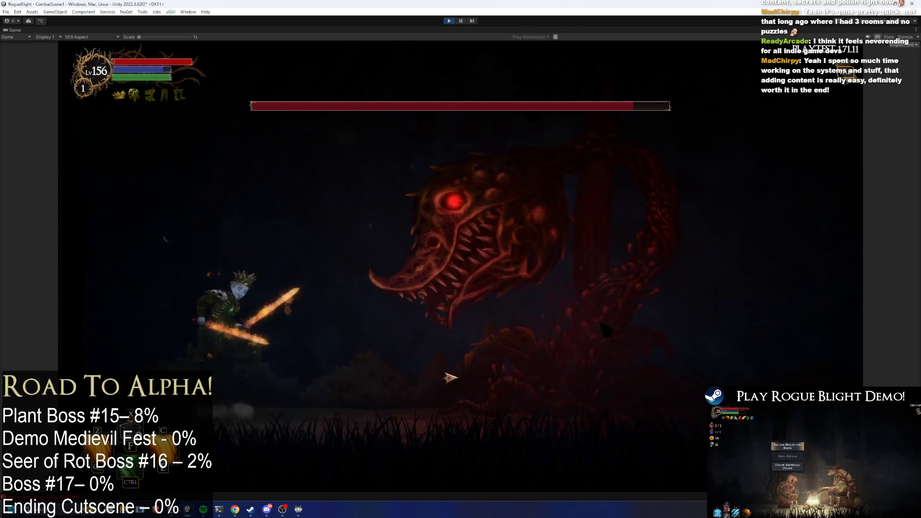
pyautogui.press('x')
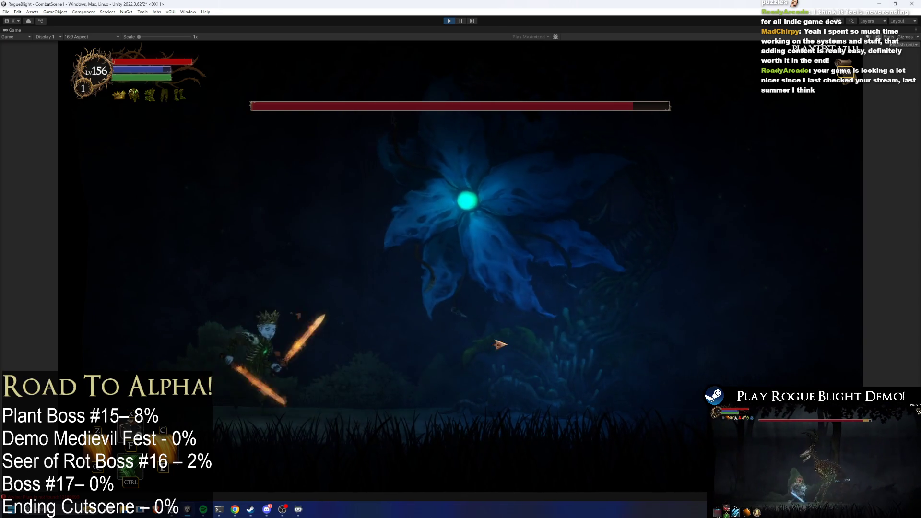
# Slash the boss repeatedly with X while moving left and right through its form changes
pyautogui.press('Right')
pyautogui.press('x')
pyautogui.press('Right')
pyautogui.press('x')
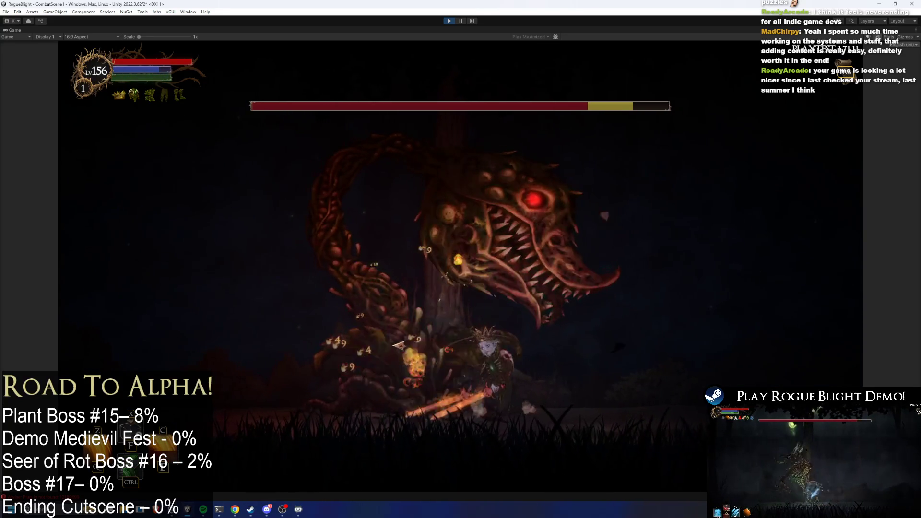
pyautogui.press('x')
pyautogui.press('x')
pyautogui.press('x')
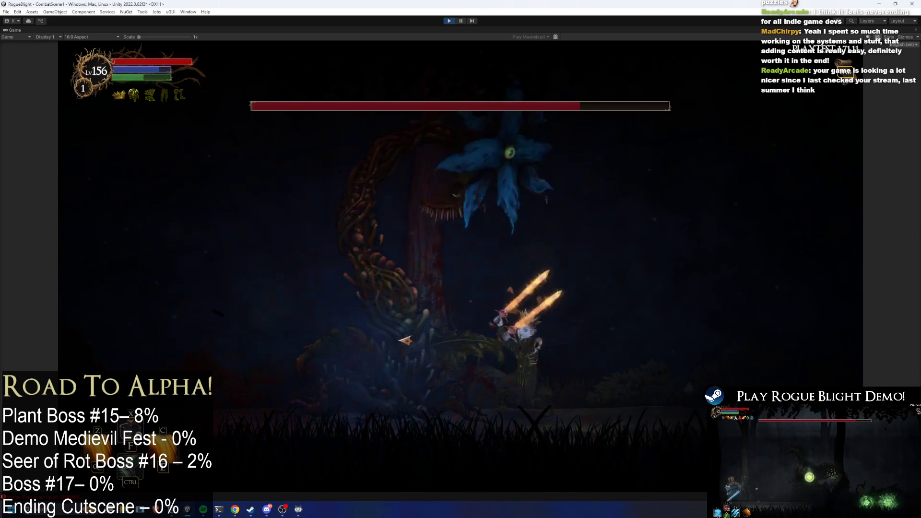
pyautogui.press('x')
pyautogui.press('x')
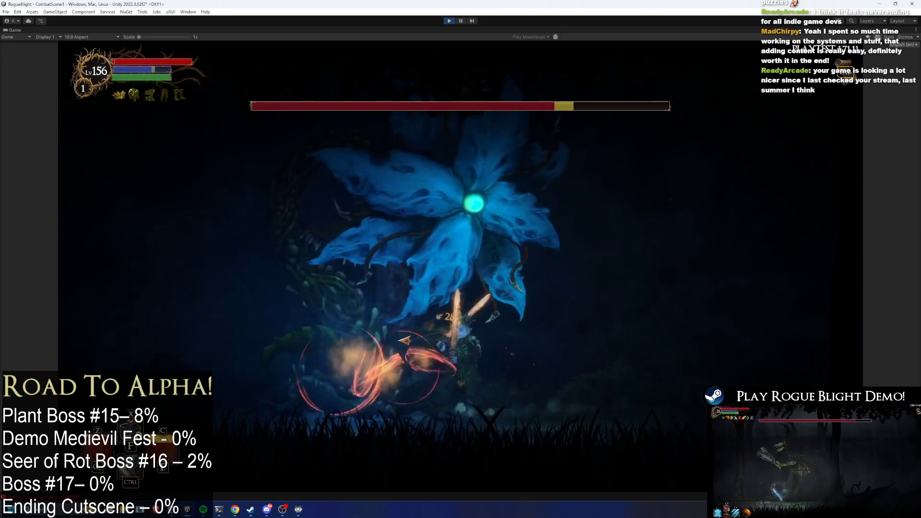
pyautogui.press('Right')
pyautogui.press('x')
pyautogui.press('x')
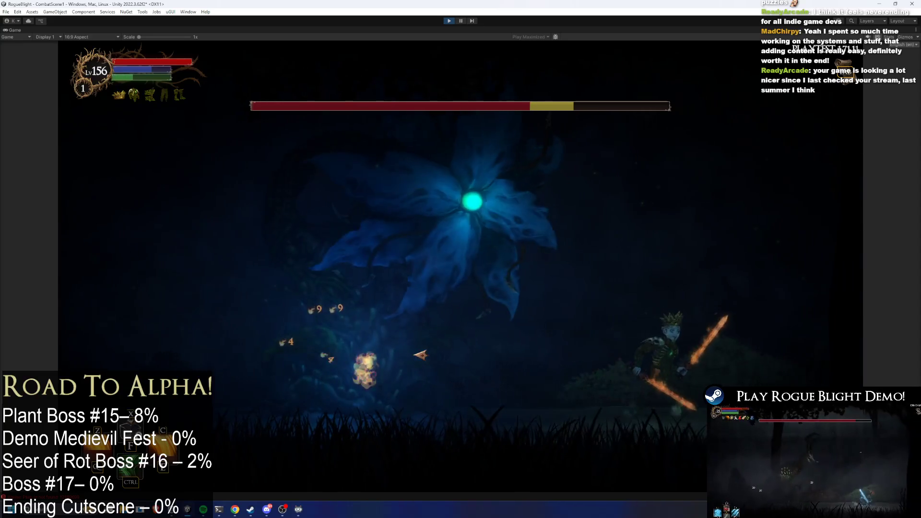
pyautogui.press('Left')
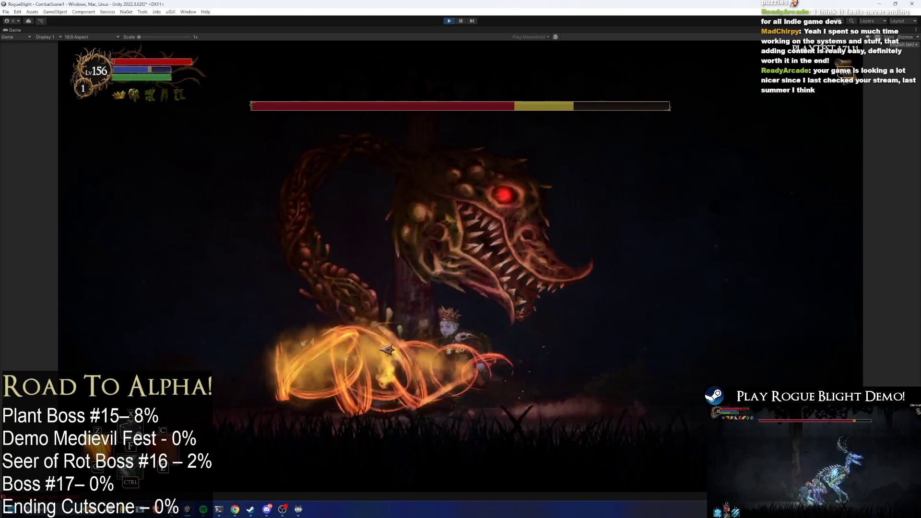
pyautogui.press('x')
pyautogui.press('x')
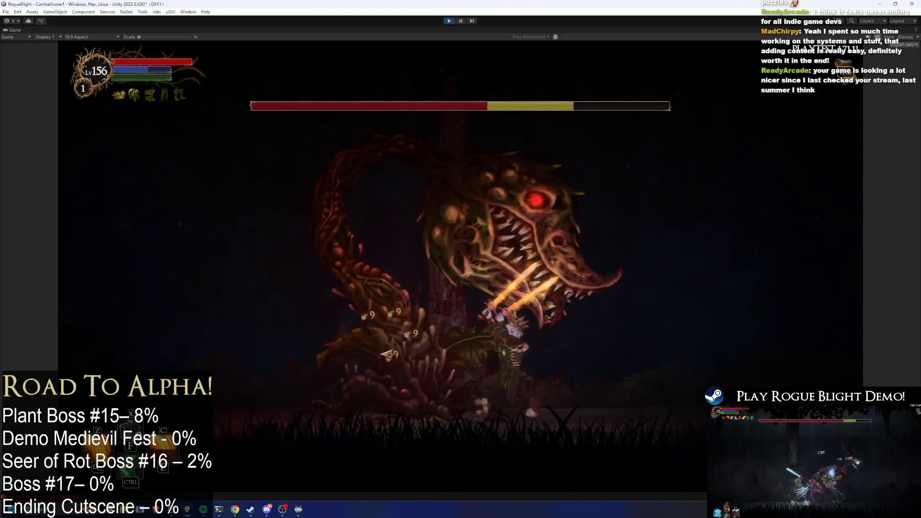
pyautogui.press('x')
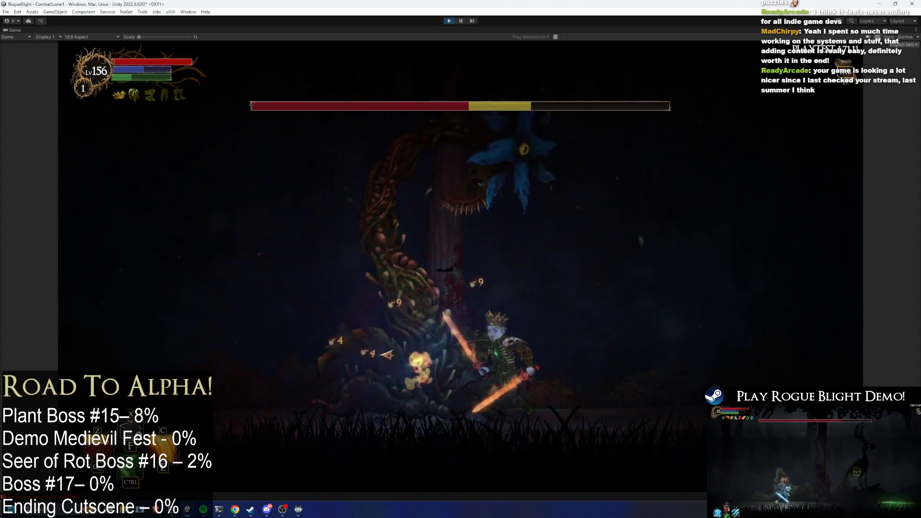
pyautogui.press('x')
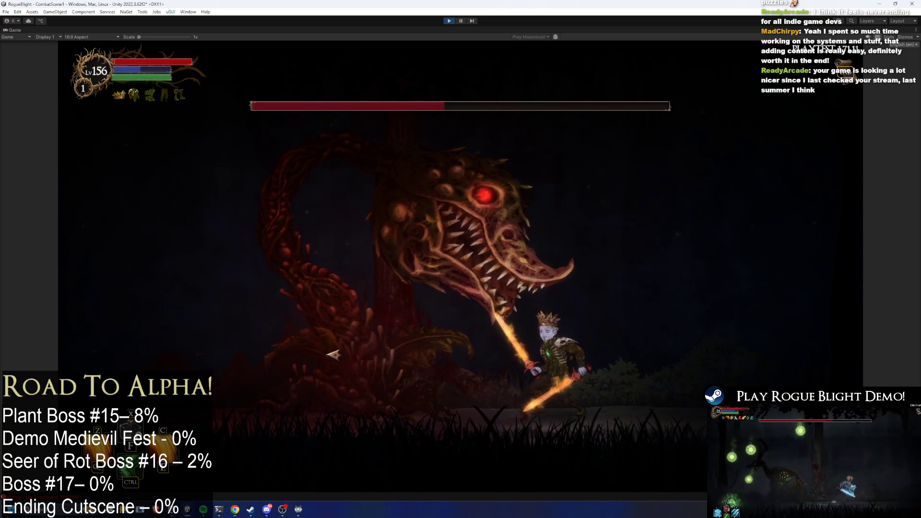
# Dodge the serpent and jump-attack the blue flower boss with repeated slashes
pyautogui.press('Right')
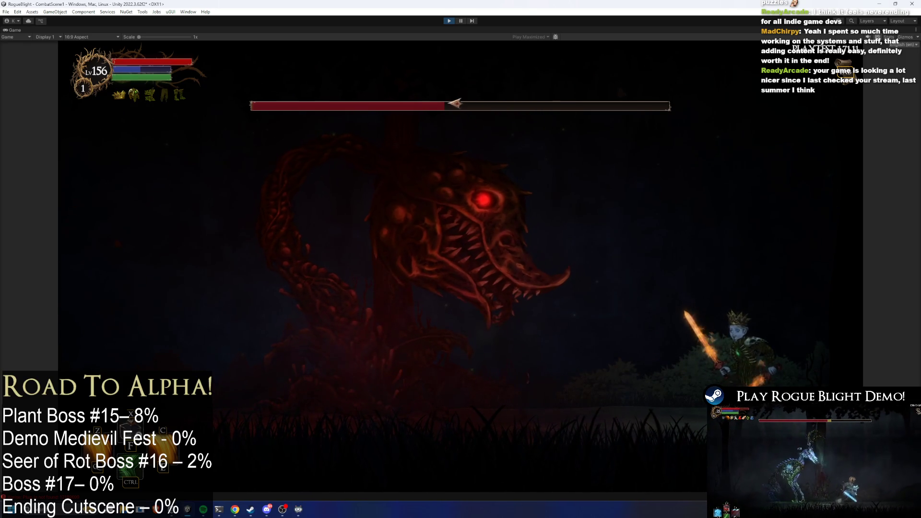
pyautogui.press('space')
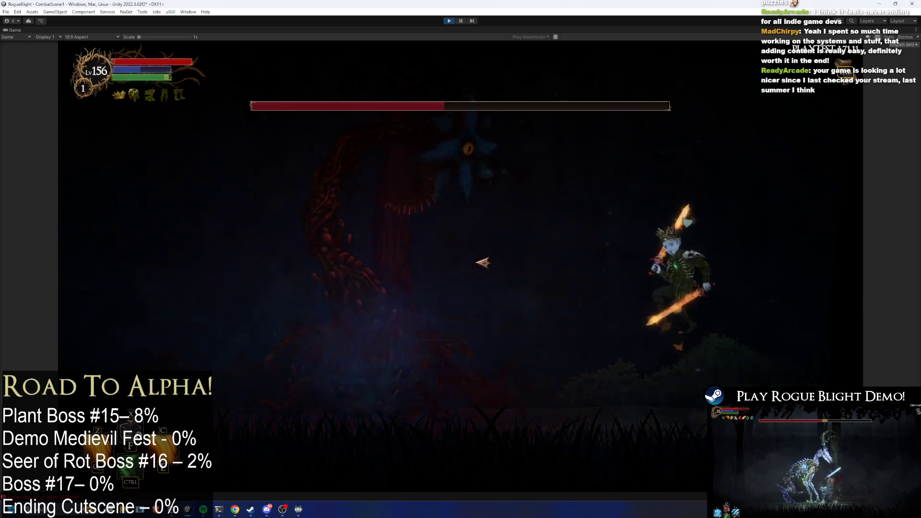
pyautogui.click(603, 303)
pyautogui.click(668, 319)
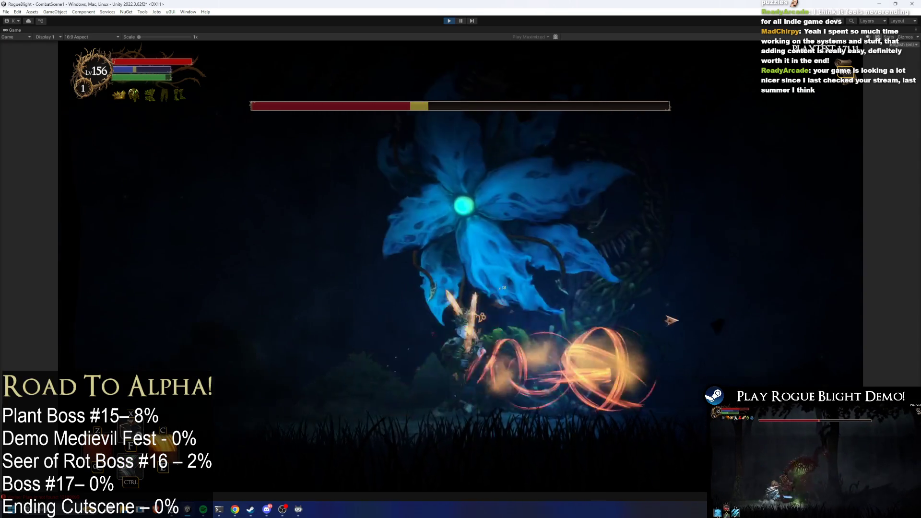
pyautogui.press('a')
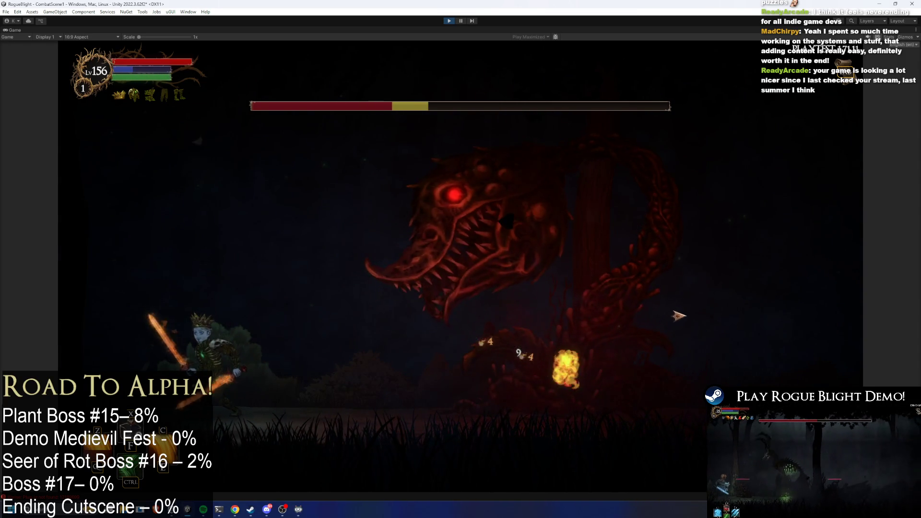
pyautogui.press('space')
pyautogui.click(689, 307)
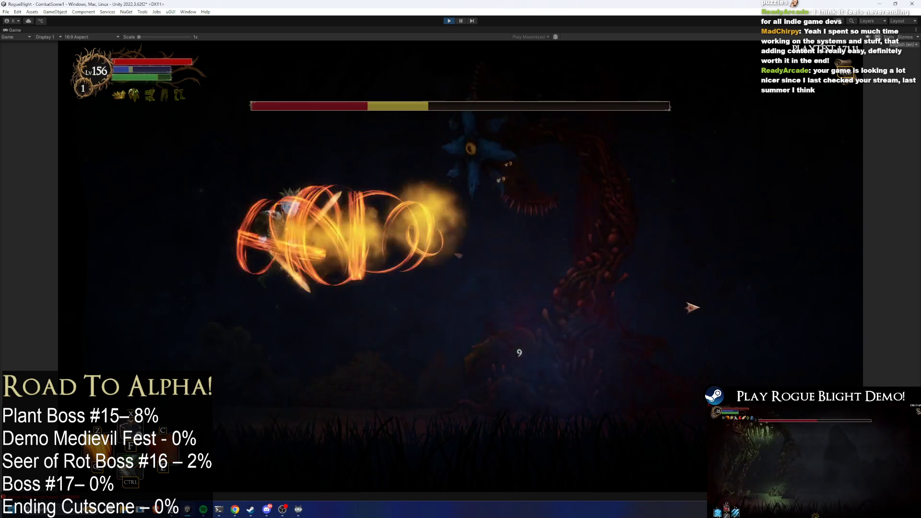
pyautogui.click(674, 293)
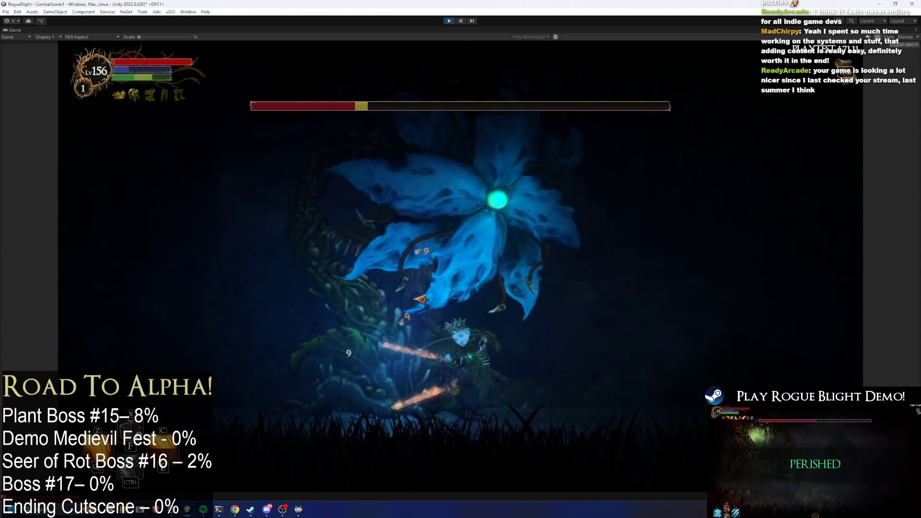
# Keep slashing the boss through its serpent switch until nearly dead, then exit Play mode with Ctrl+P
pyautogui.click(415, 296)
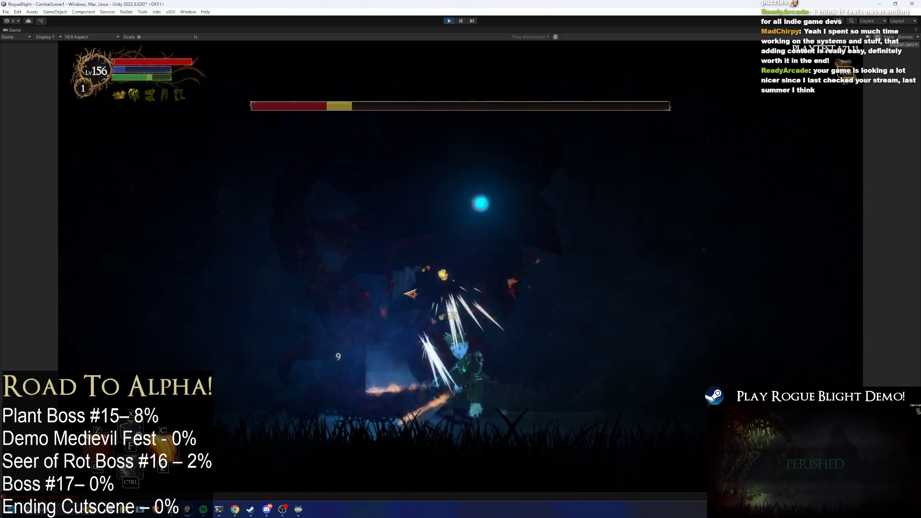
pyautogui.click(410, 293)
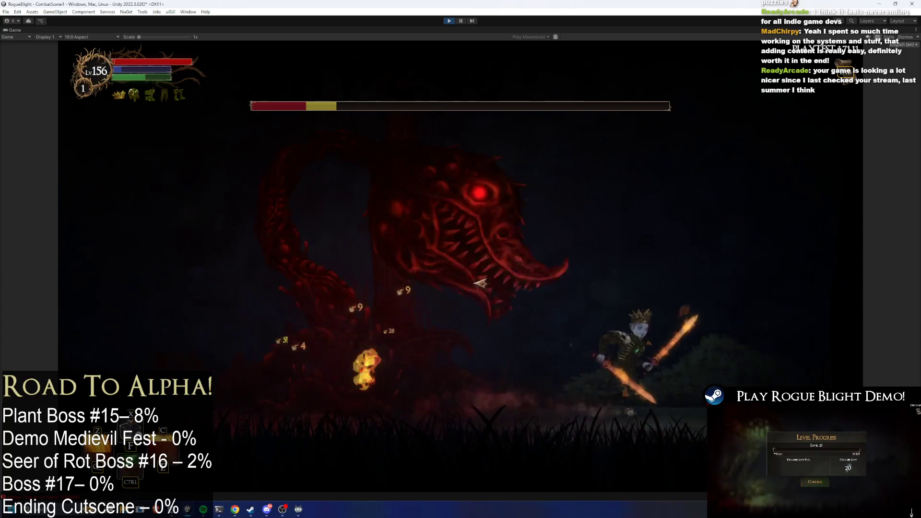
pyautogui.click(442, 308)
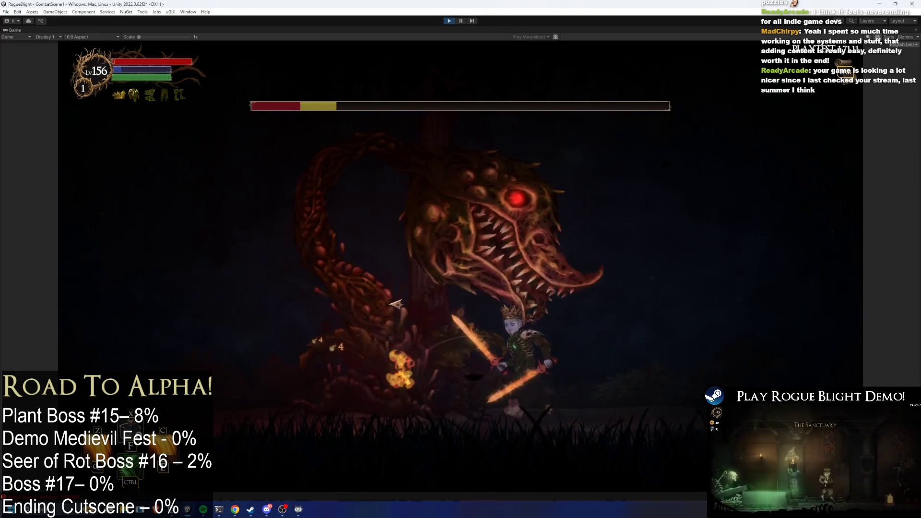
pyautogui.click(371, 311)
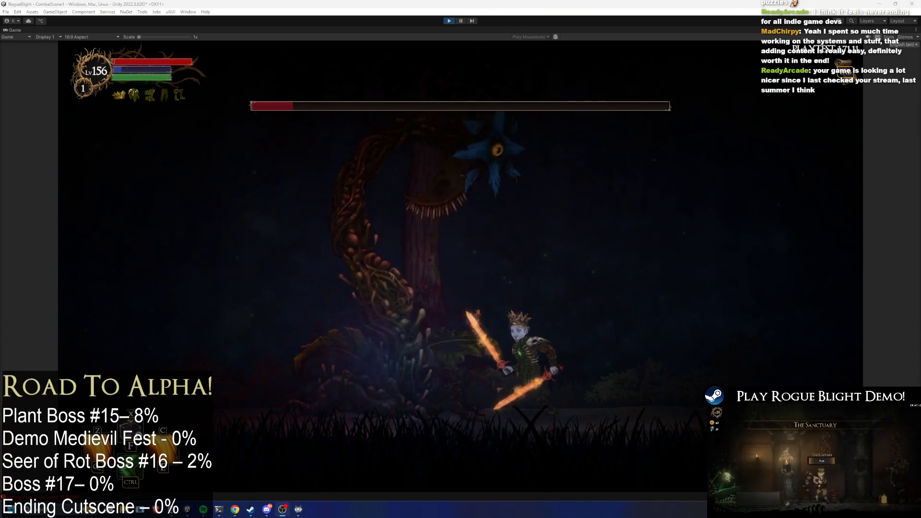
pyautogui.press('d')
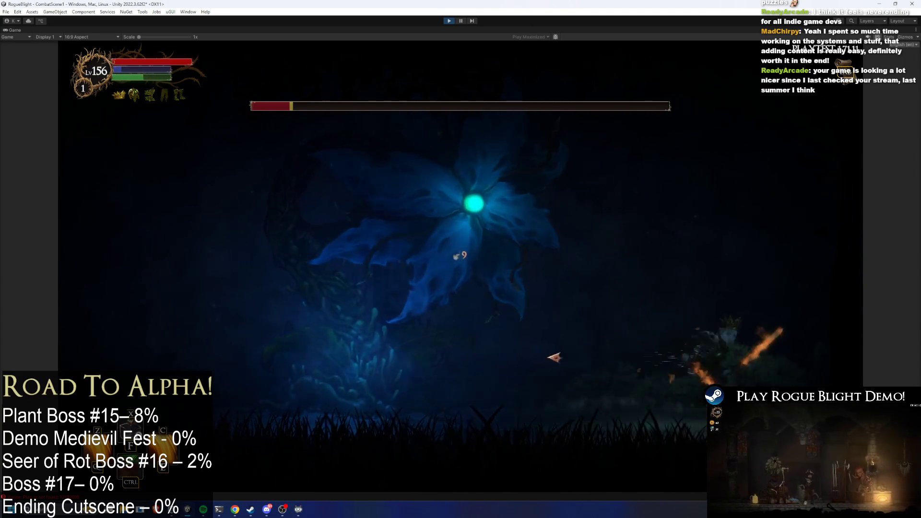
pyautogui.click(443, 349)
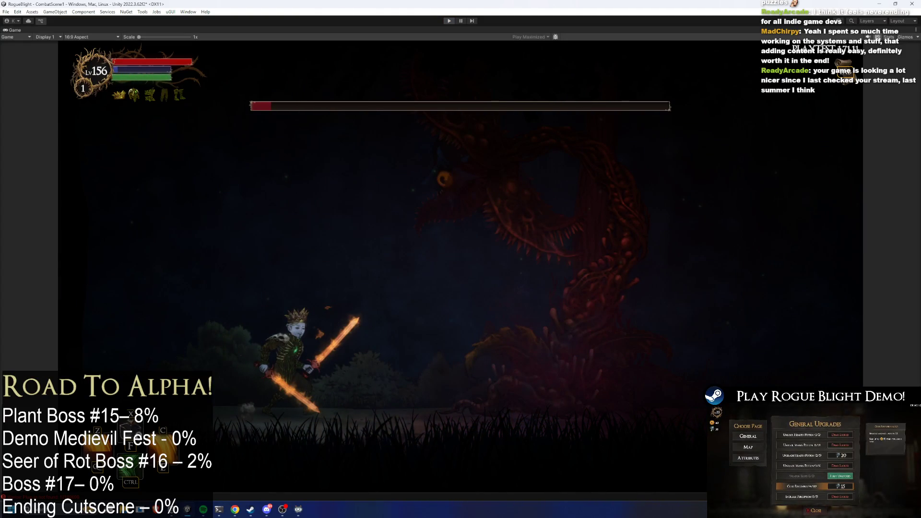
pyautogui.hotkey('ctrl', 'p')
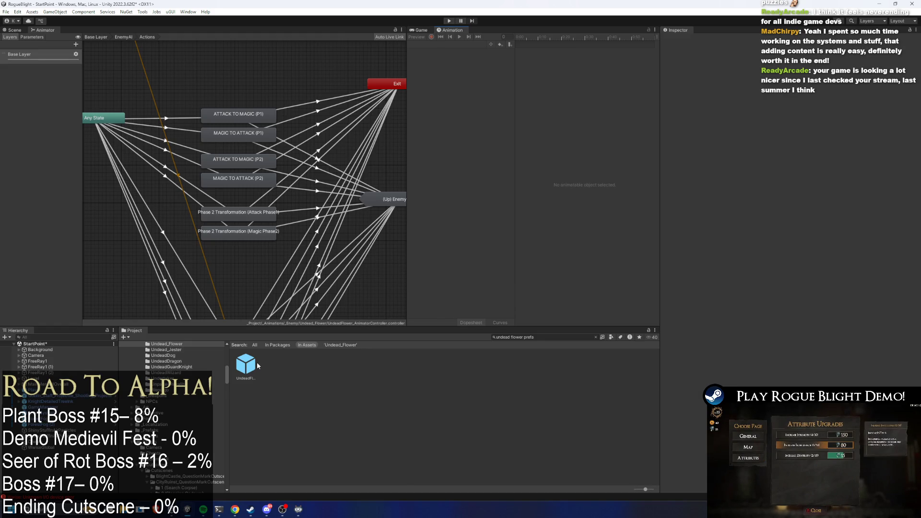
# Open the UndeadFlowerBoss prefab in the Scene view and widen the Inspector
pyautogui.doubleClick(257, 362)
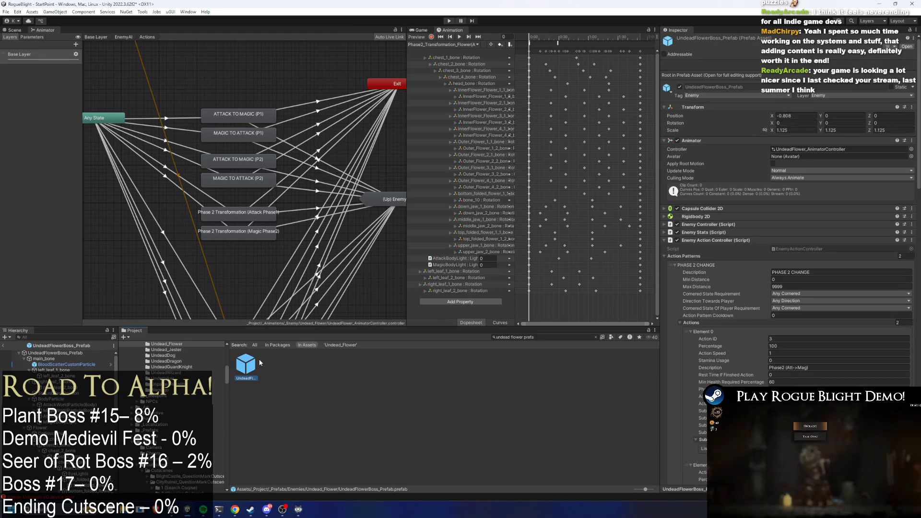
pyautogui.click(428, 30)
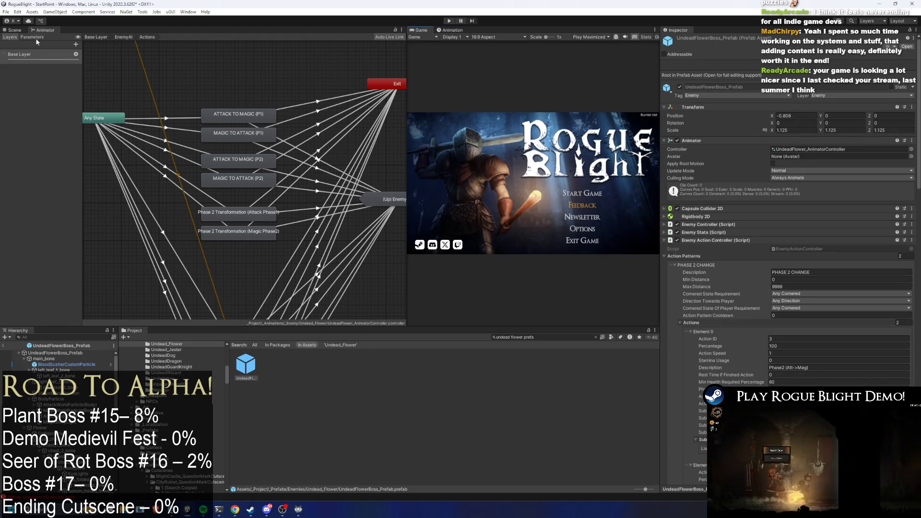
pyautogui.click(14, 30)
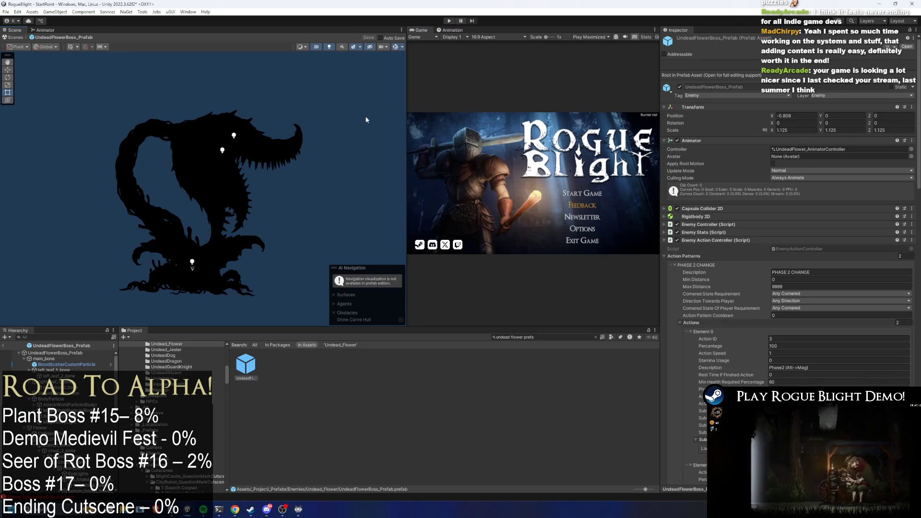
pyautogui.moveTo(661, 192); pyautogui.dragTo(546, 191)
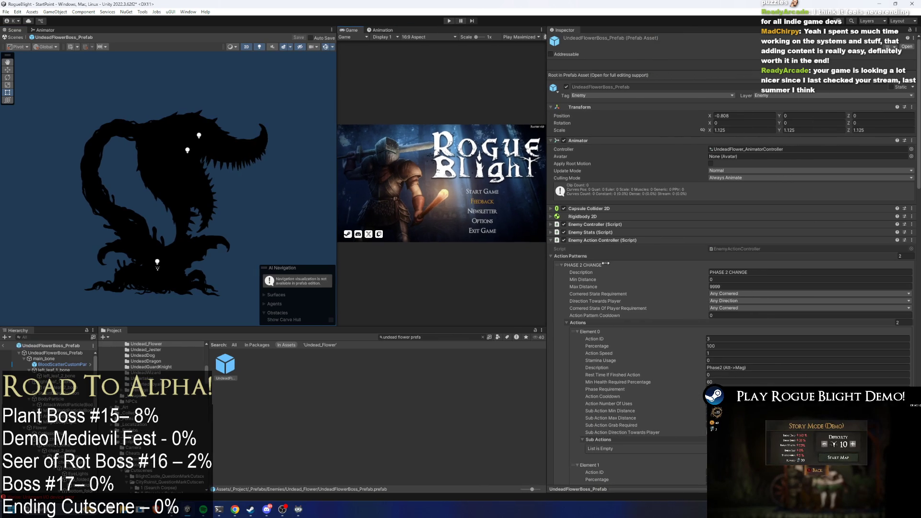
# Collapse the PHASE 2 CHANGE and FORM CHANGE (P1) action pattern foldouts
pyautogui.click(581, 265)
pyautogui.click(591, 272)
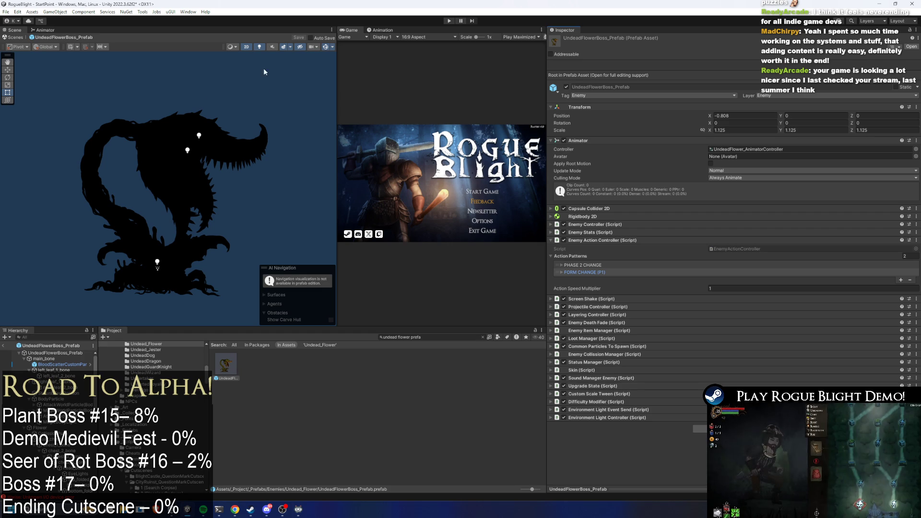
pyautogui.click(259, 47)
pyautogui.click(259, 47)
pyautogui.scroll(2, 216, 101)
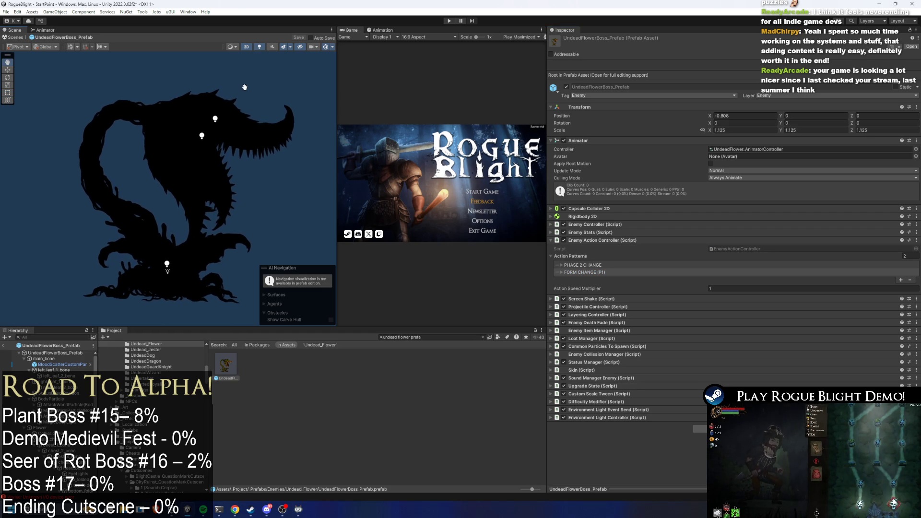
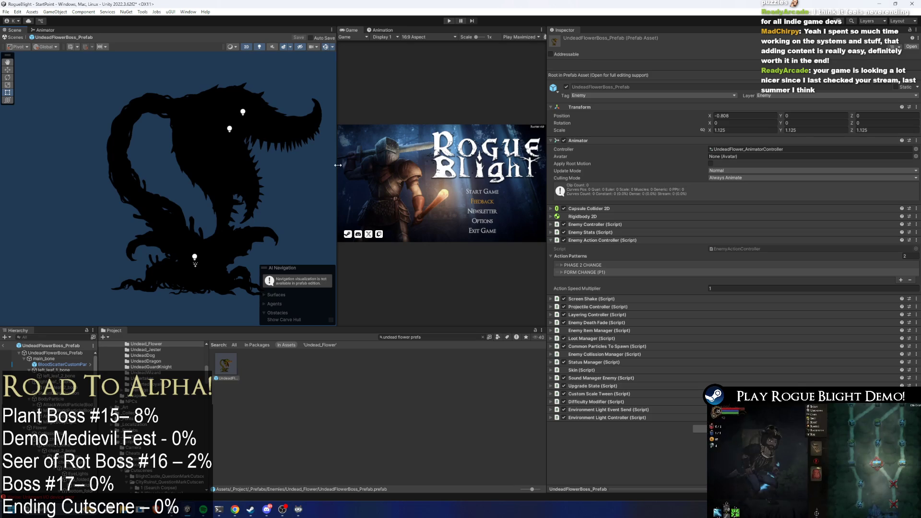
# In the Animation panel, choose Create New Clip and browse the save dialog up to _Project
pyautogui.click(383, 30)
pyautogui.click(374, 44)
pyautogui.click(389, 184)
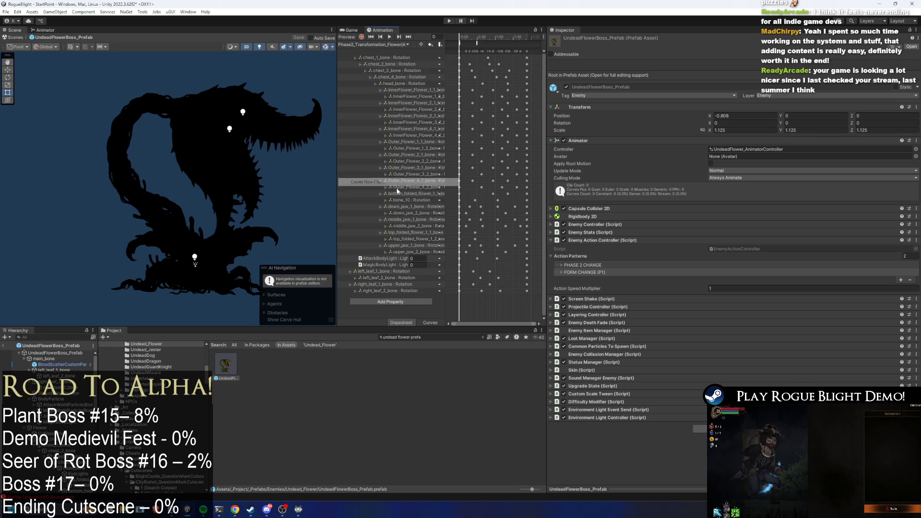
pyautogui.click(130, 37)
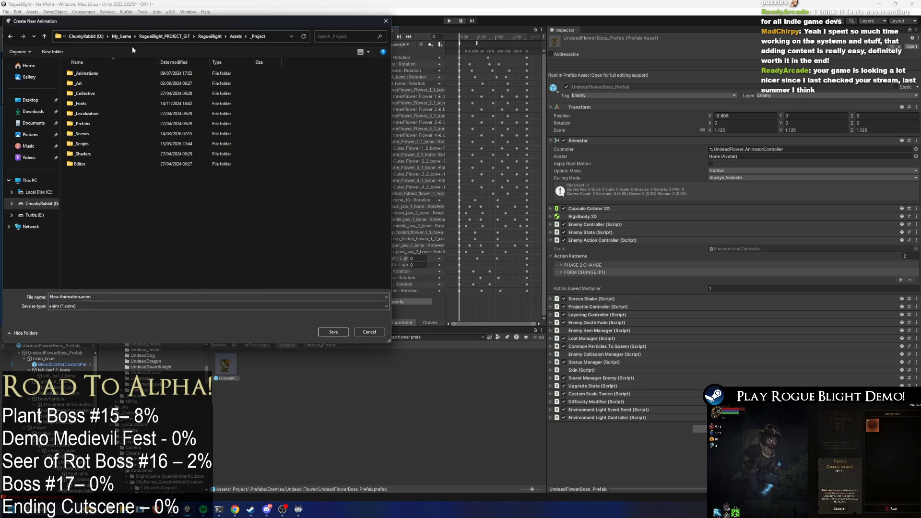
# Open the _Animations > _Enemy folders and enlarge the save dialog
pyautogui.doubleClick(93, 74)
pyautogui.doubleClick(102, 93)
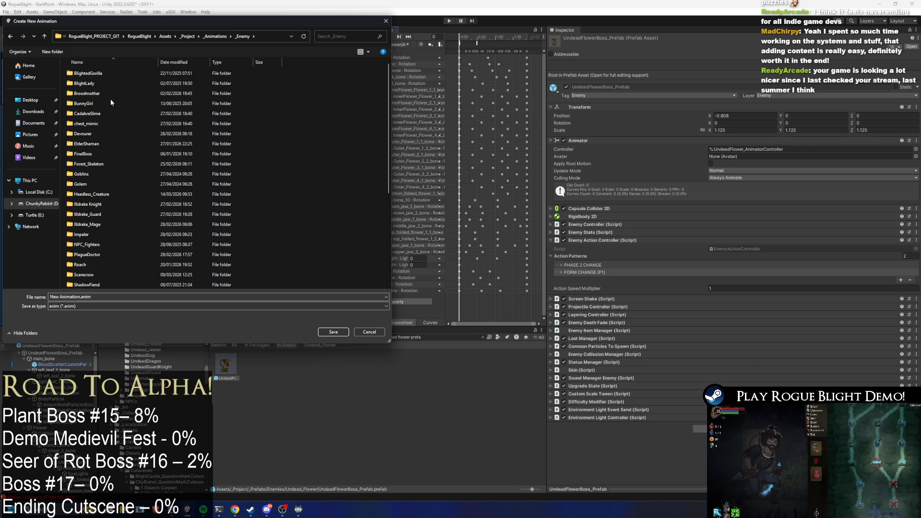
pyautogui.moveTo(153, 21)
pyautogui.mouseDown()
pyautogui.moveTo(379, 149)
pyautogui.moveTo(379, 72)
pyautogui.mouseUp()
pyautogui.moveTo(384, 76); pyautogui.dragTo(504, 68)
# Find and open the Undead_Flower folder in the enemy folder list
pyautogui.click(456, 193)
pyautogui.click(448, 144)
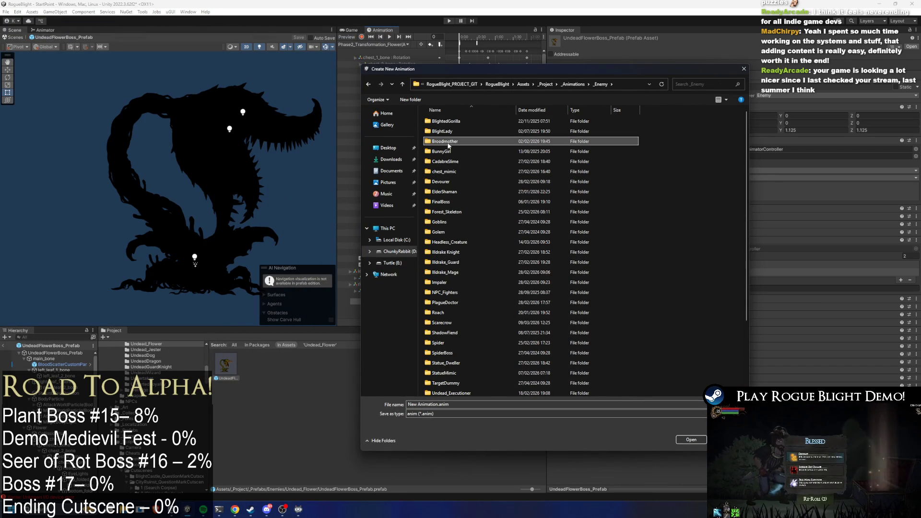
pyautogui.press('Down')
pyautogui.press('Down')
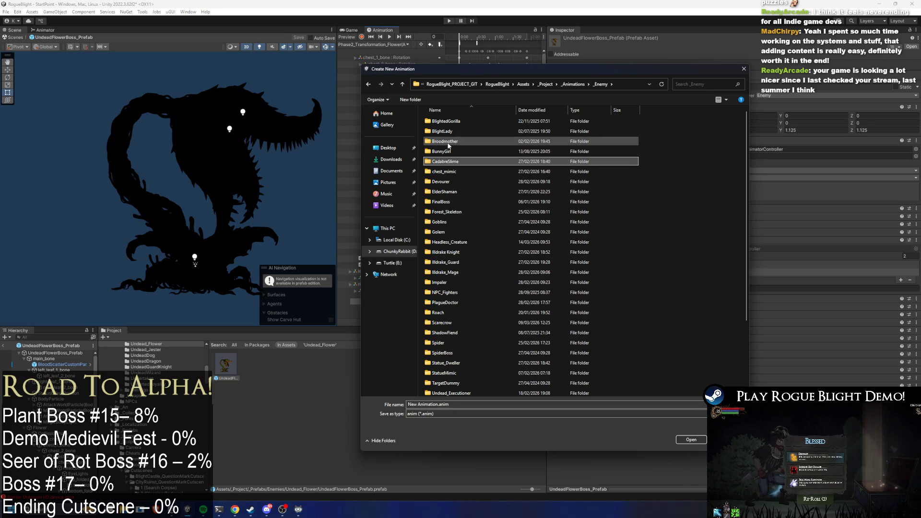
pyautogui.press('Down')
pyautogui.press('Down')
pyautogui.press('Down')
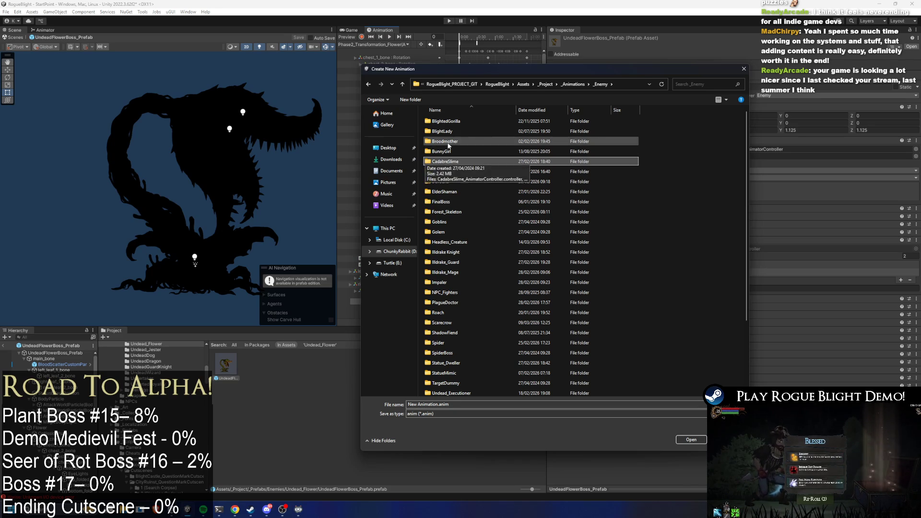
pyautogui.press('Down')
pyautogui.press('Down')
pyautogui.press('Down')
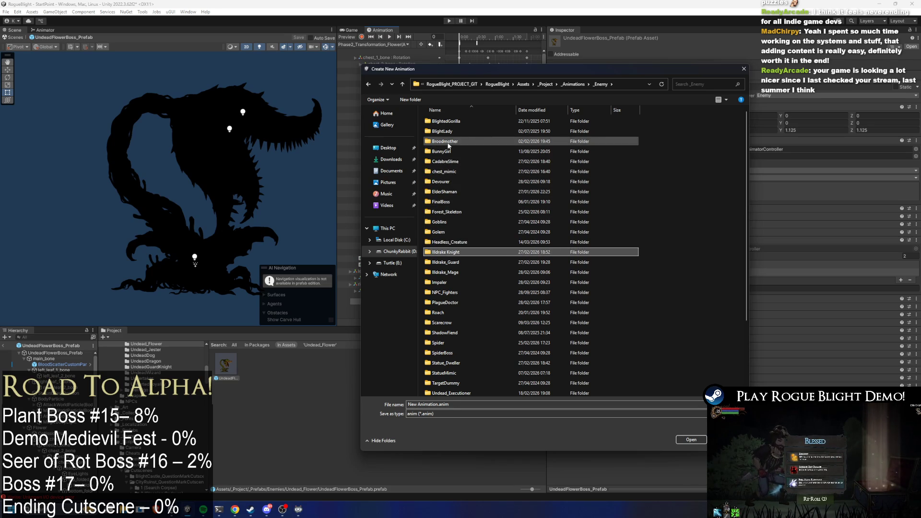
pyautogui.press('Up')
pyautogui.press('Up')
pyautogui.press('Up')
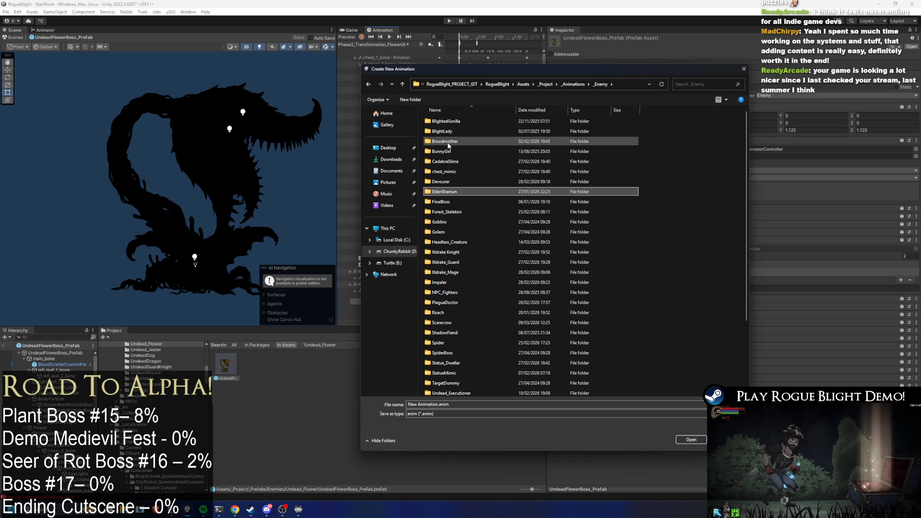
pyautogui.press('Down')
pyautogui.press('Down')
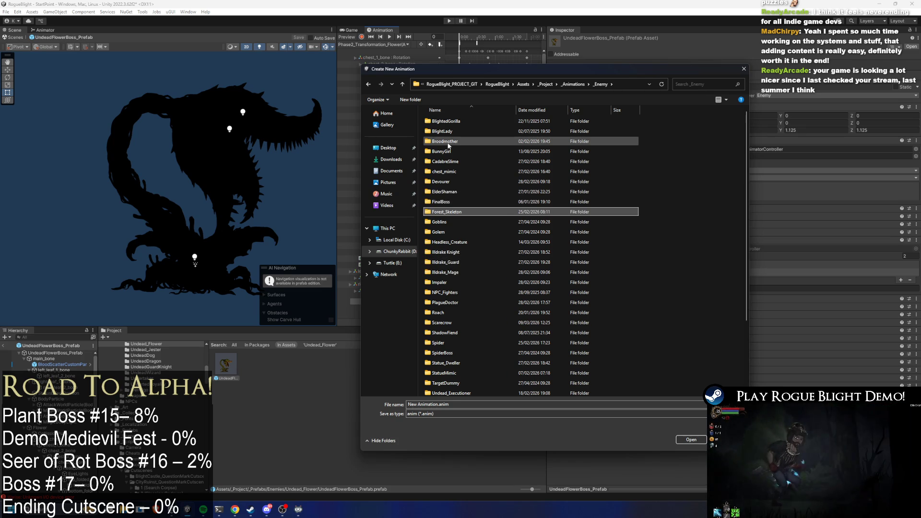
pyautogui.press('Down')
pyautogui.press('Down')
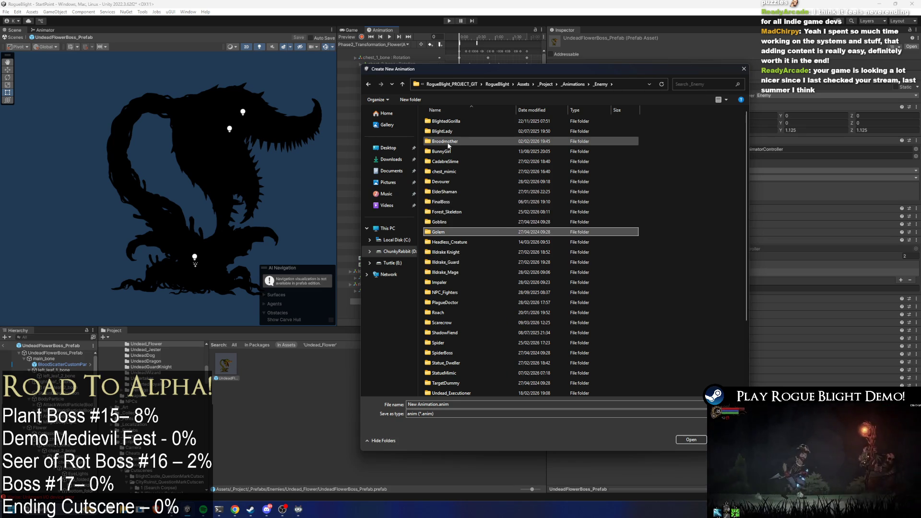
pyautogui.press('Down')
pyautogui.press('Down')
pyautogui.press('Down')
pyautogui.press('Down')
pyautogui.press('Down')
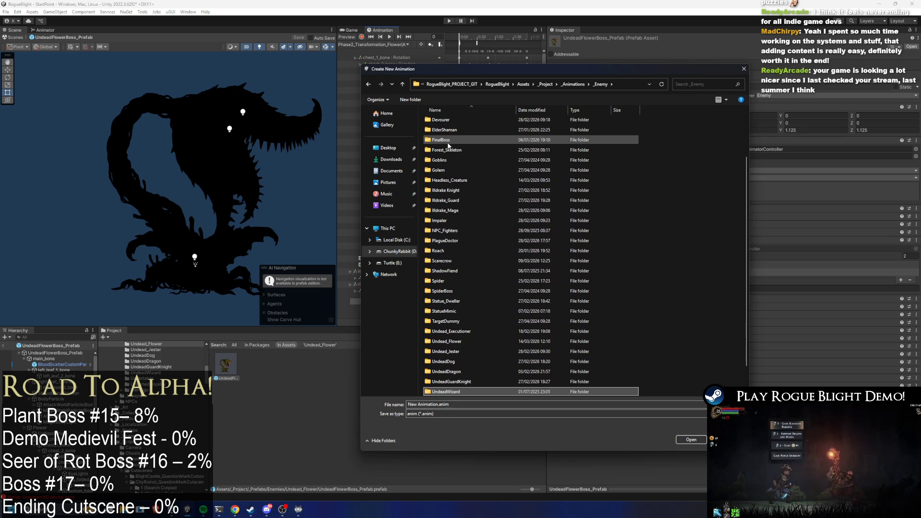
pyautogui.press('Down')
pyautogui.press('Up')
pyautogui.press('Up')
pyautogui.press('Up')
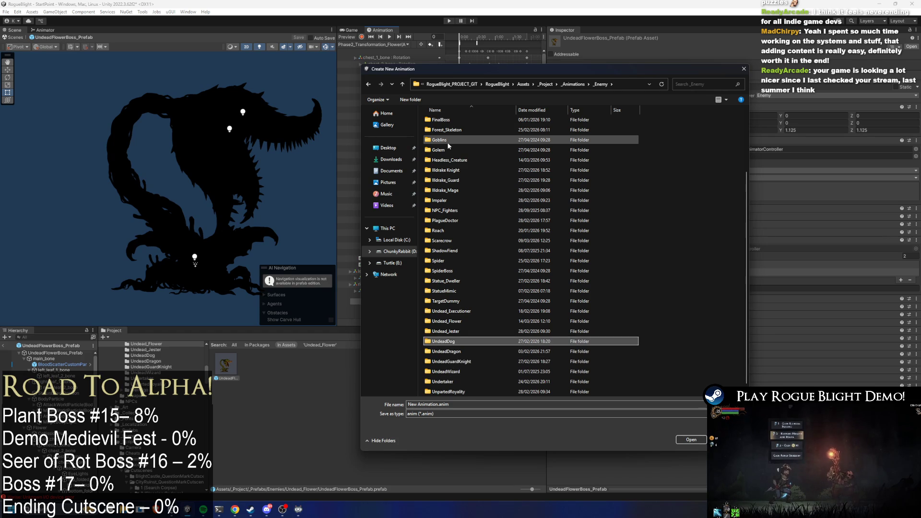
pyautogui.press('Return')
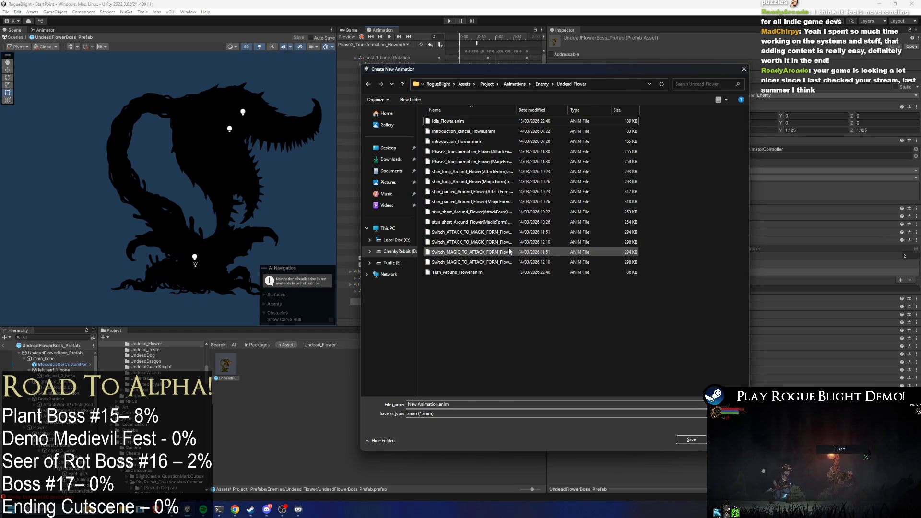
# Save the new clip as Death_Flower.anim, based on the introduction_Flower.anim name
pyautogui.moveTo(516, 110)
pyautogui.mouseDown()
pyautogui.moveTo(581, 108)
pyautogui.moveTo(539, 108)
pyautogui.mouseUp()
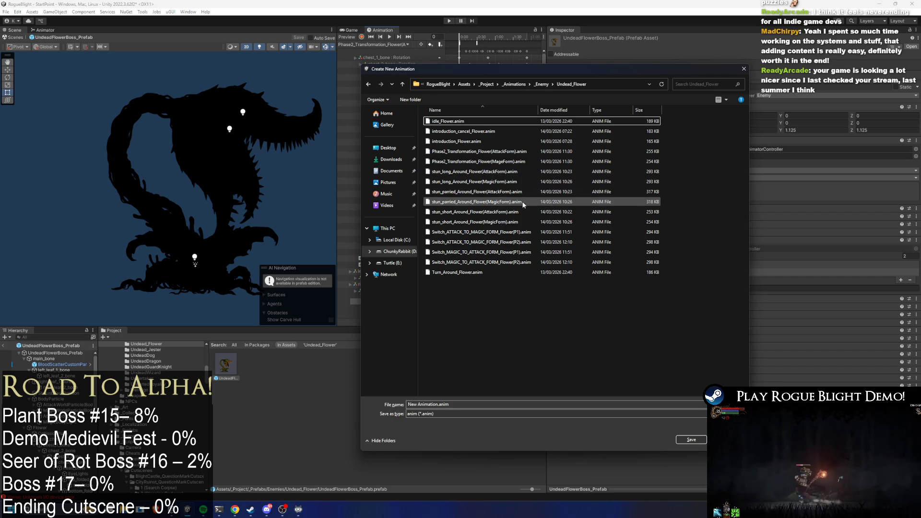
pyautogui.click(458, 153)
pyautogui.click(459, 142)
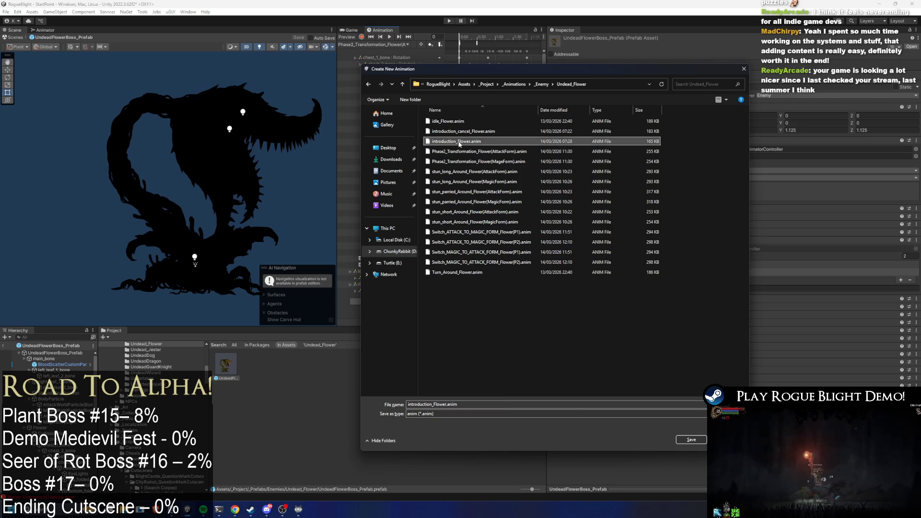
pyautogui.click(431, 404)
pyautogui.write('Death')
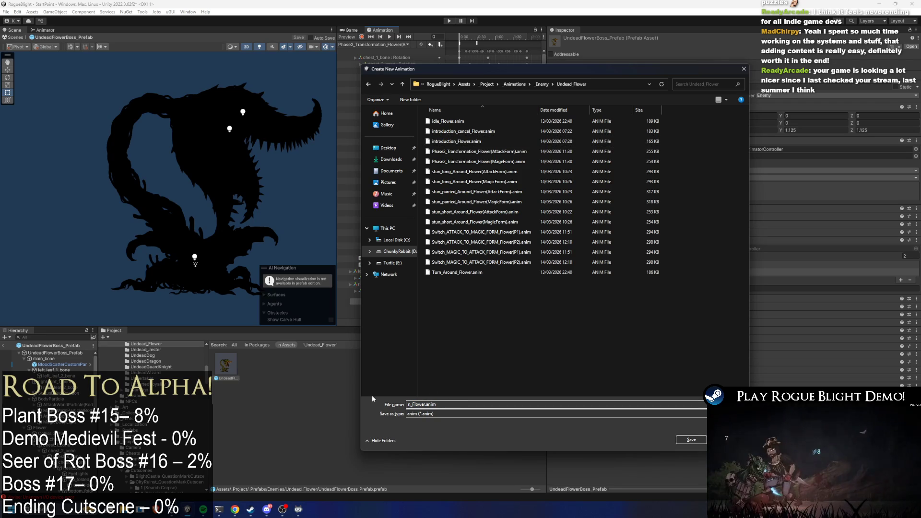
pyautogui.press('Return')
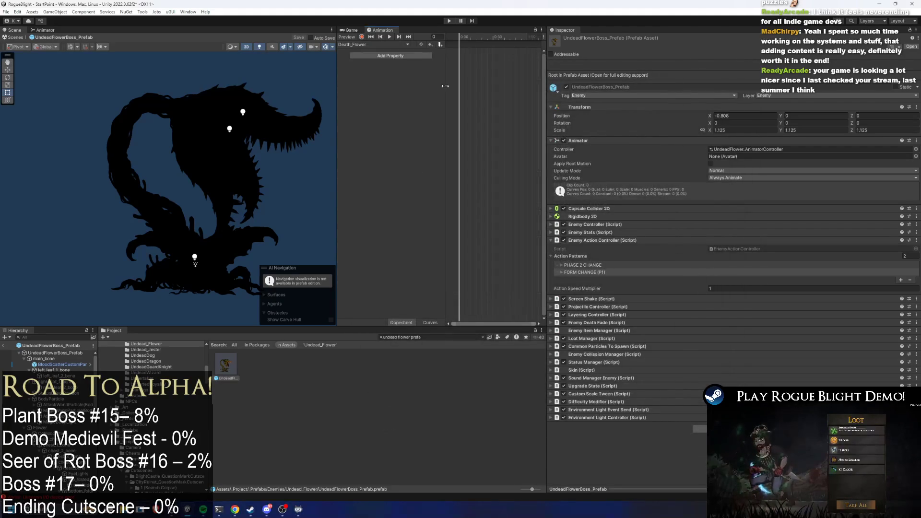
# Switch to the Death_Flower clip and paste bone rotation keys at frame 0
pyautogui.click(375, 44)
pyautogui.click(431, 60)
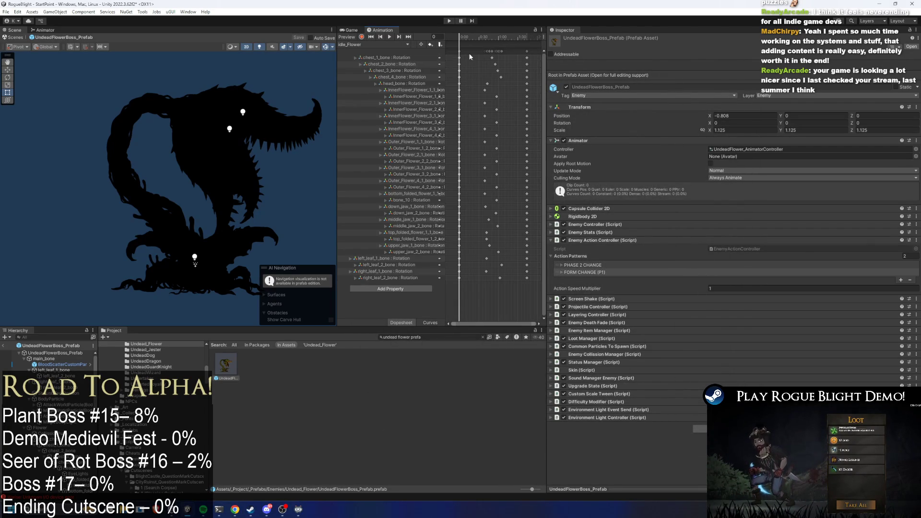
pyautogui.click(374, 44)
pyautogui.click(379, 52)
pyautogui.hotkey('ctrl', 'v')
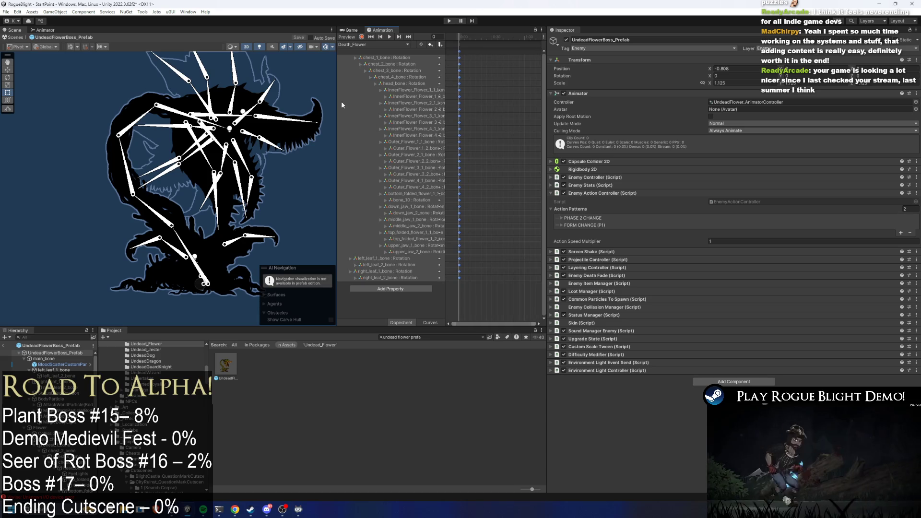
# Widen the scene and animation panels and move the playhead to frame 120
pyautogui.click(319, 182)
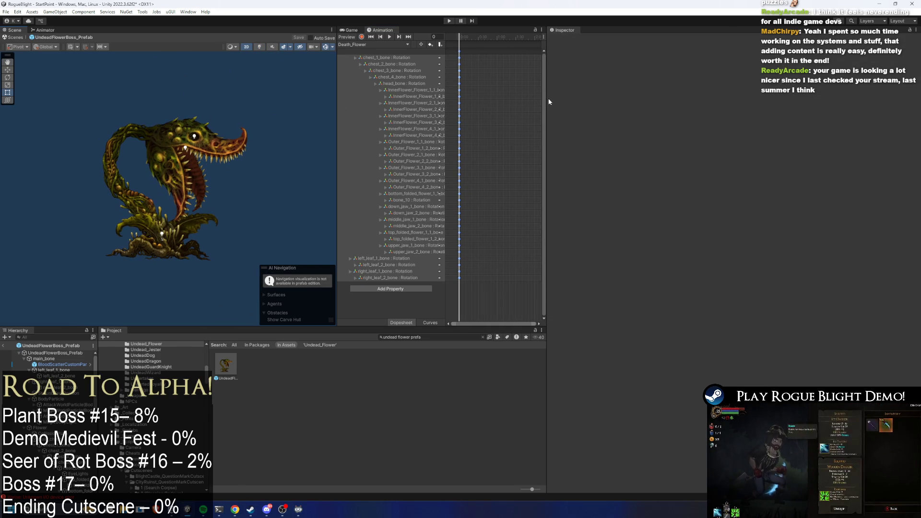
pyautogui.moveTo(548, 99); pyautogui.dragTo(741, 94)
pyautogui.moveTo(473, 104); pyautogui.dragTo(338, 96)
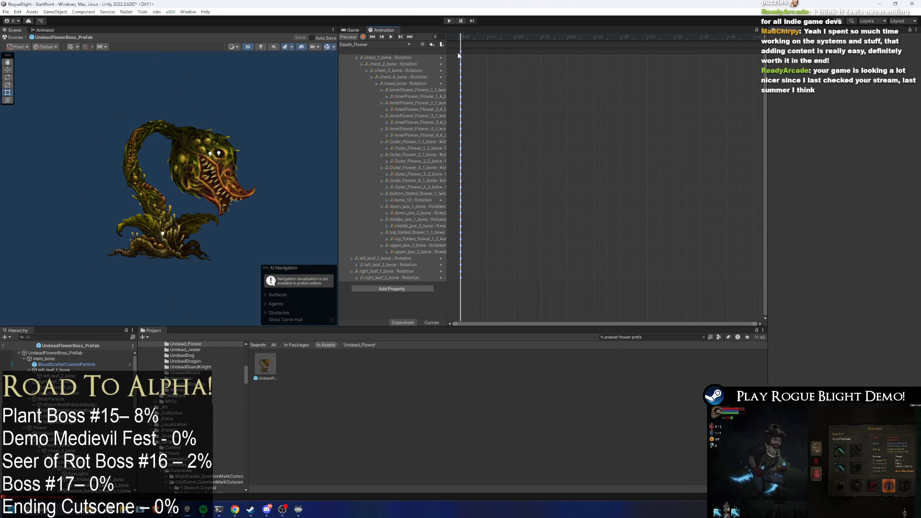
pyautogui.click(564, 61)
pyautogui.scroll(-5, 591, 67)
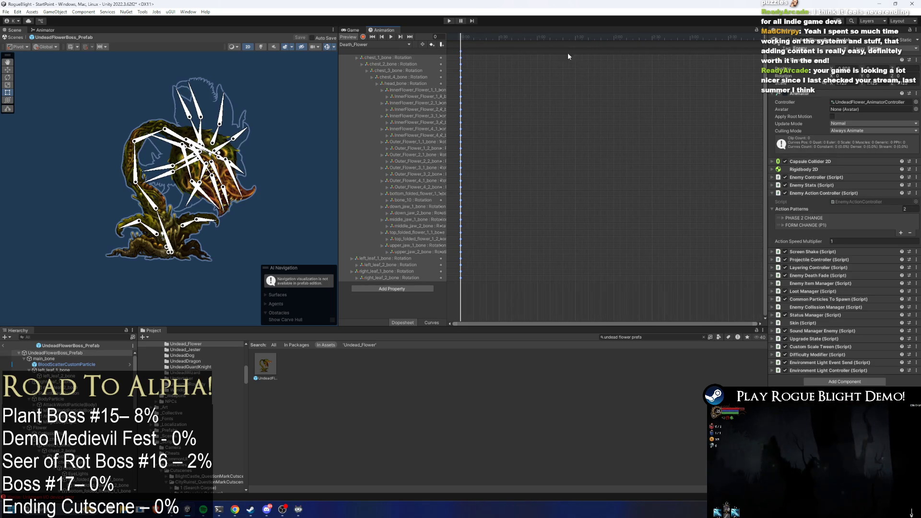
pyautogui.click(593, 38)
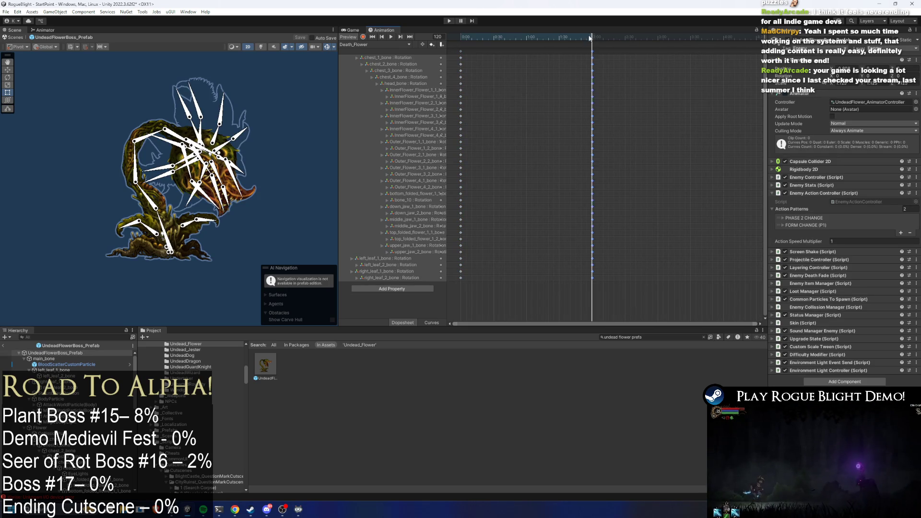
pyautogui.click(593, 37)
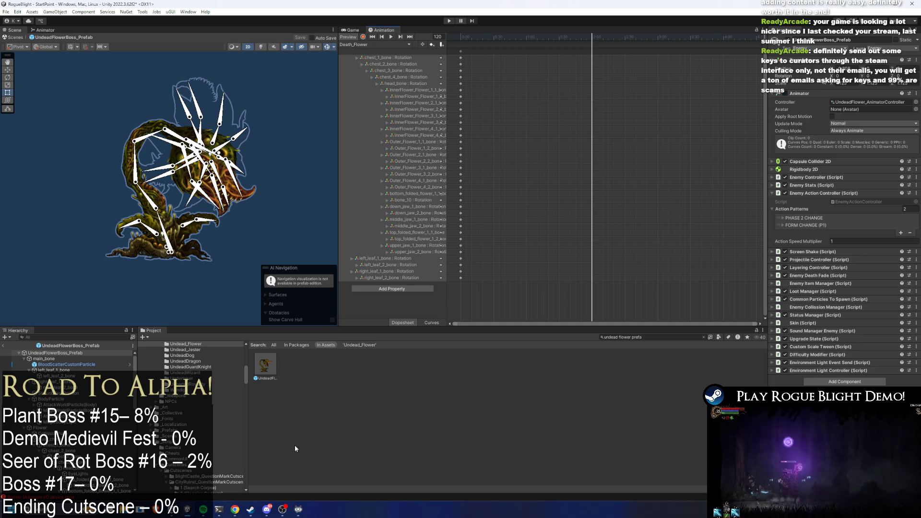
# In Steam, go from the Rogue Blight store page to the Games Developed Live by Streamers curator
pyautogui.moveTo(251, 509)
pyautogui.moveTo(293, 470)
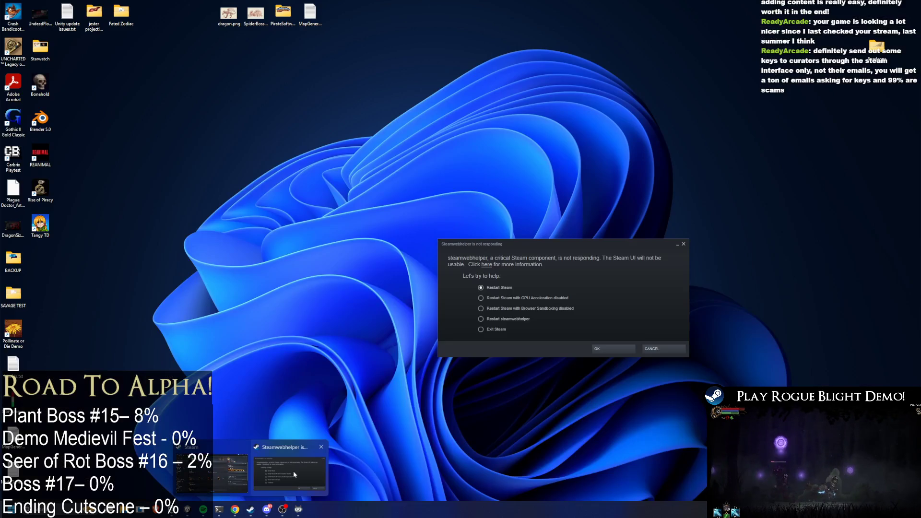
pyautogui.click(237, 468)
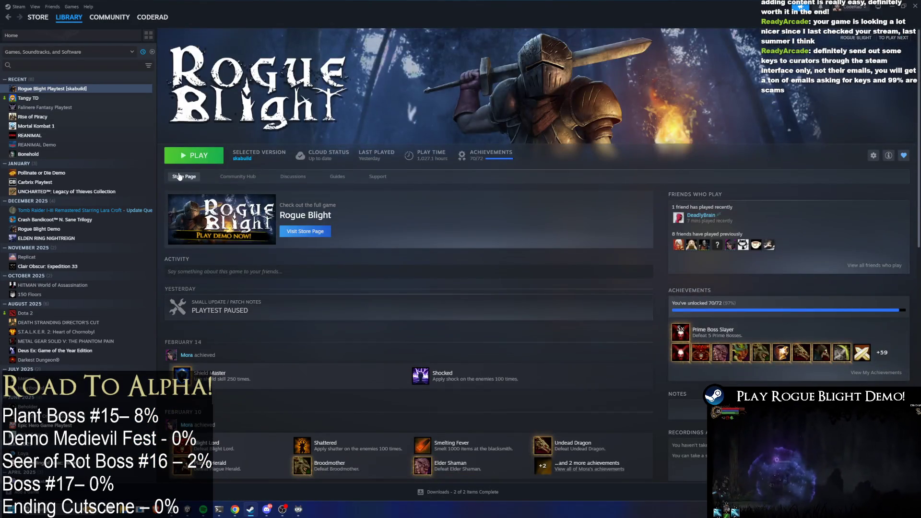
pyautogui.click(179, 176)
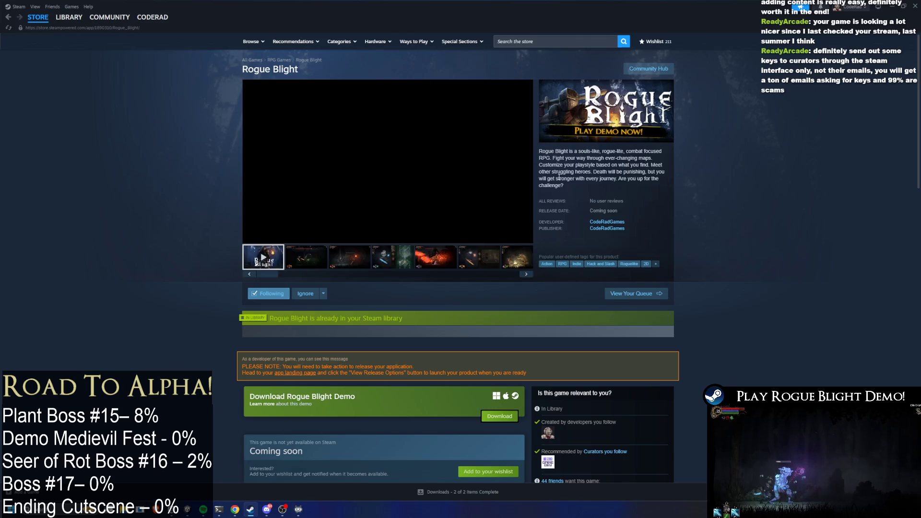
pyautogui.scroll(-7, 537, 189)
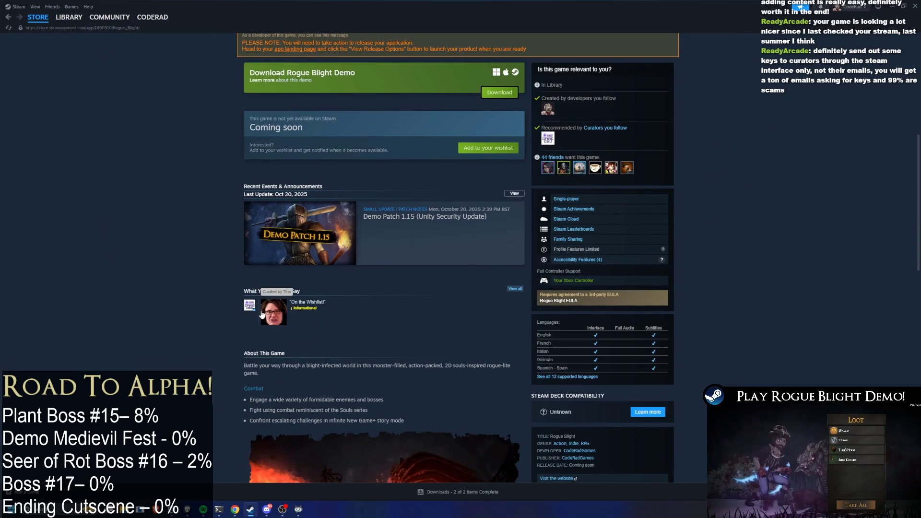
pyautogui.click(249, 307)
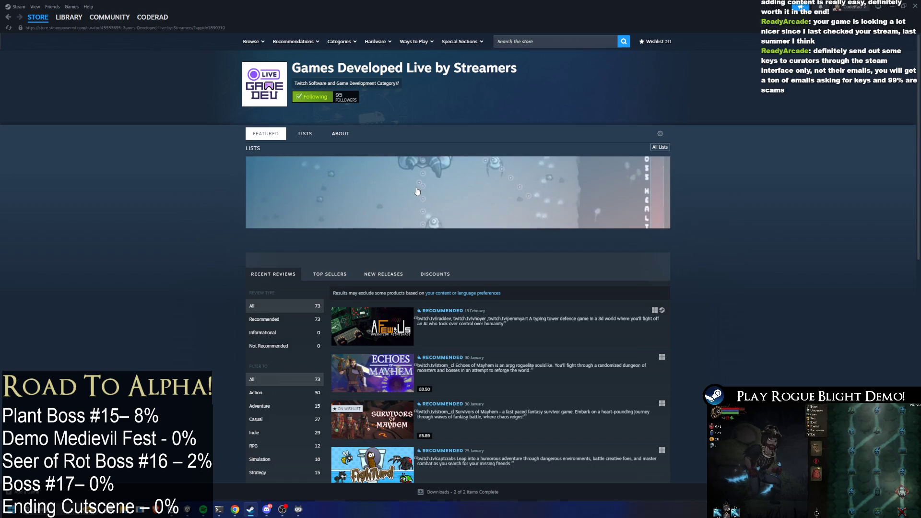
# Browse the curator's New Releases list, then go to the game library
pyautogui.scroll(-15, 682, 277)
pyautogui.scroll(20, 767, 216)
pyautogui.click(380, 276)
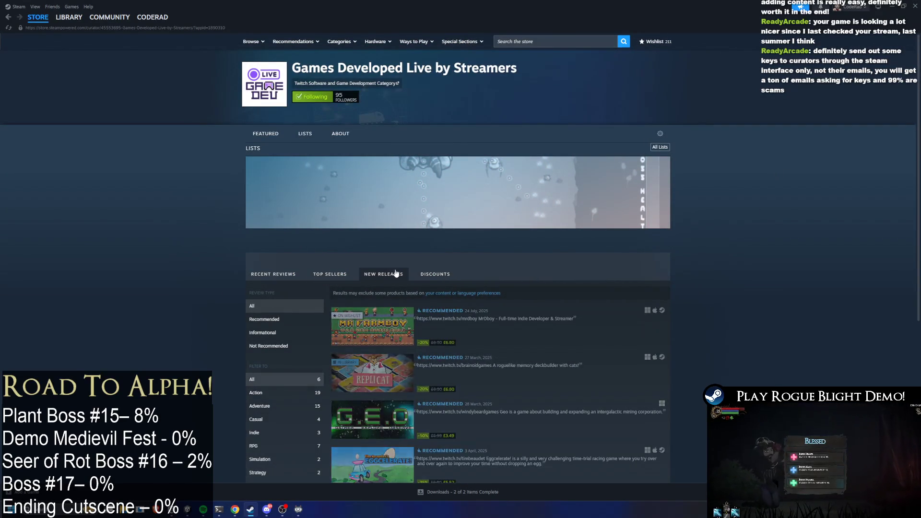
pyautogui.scroll(-2, 661, 476)
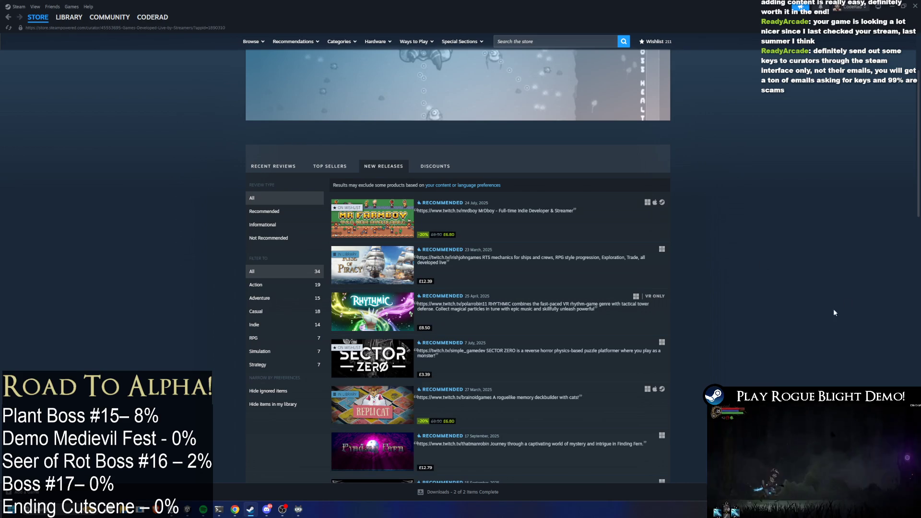
pyautogui.scroll(-3, 773, 303)
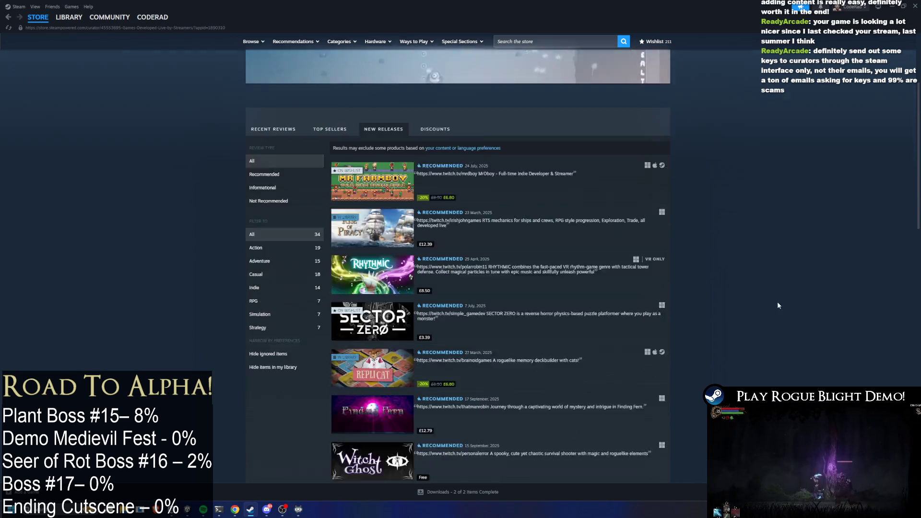
pyautogui.moveTo(393, 281)
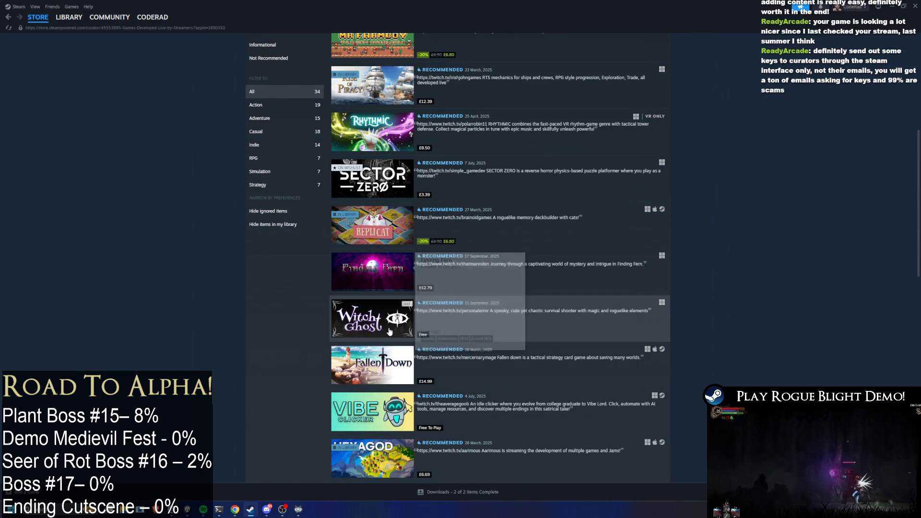
pyautogui.moveTo(377, 374)
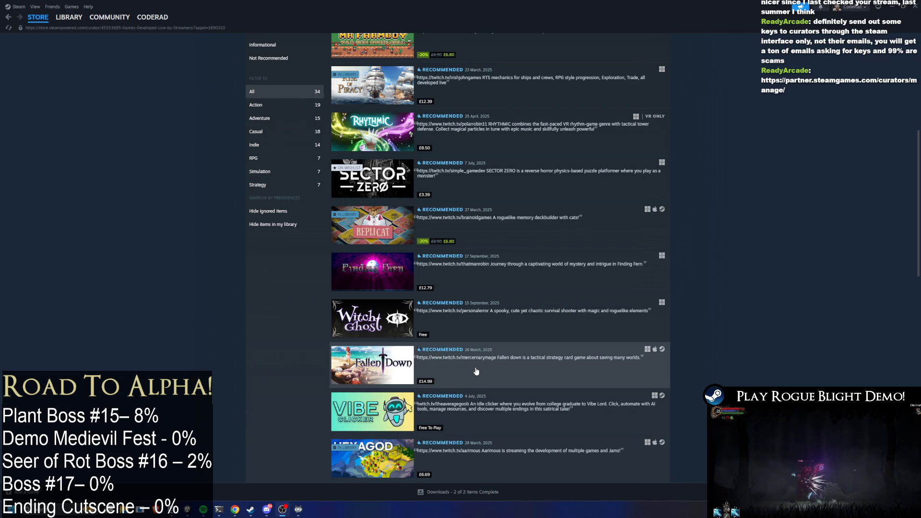
pyautogui.scroll(1, 705, 169)
pyautogui.scroll(6, 704, 169)
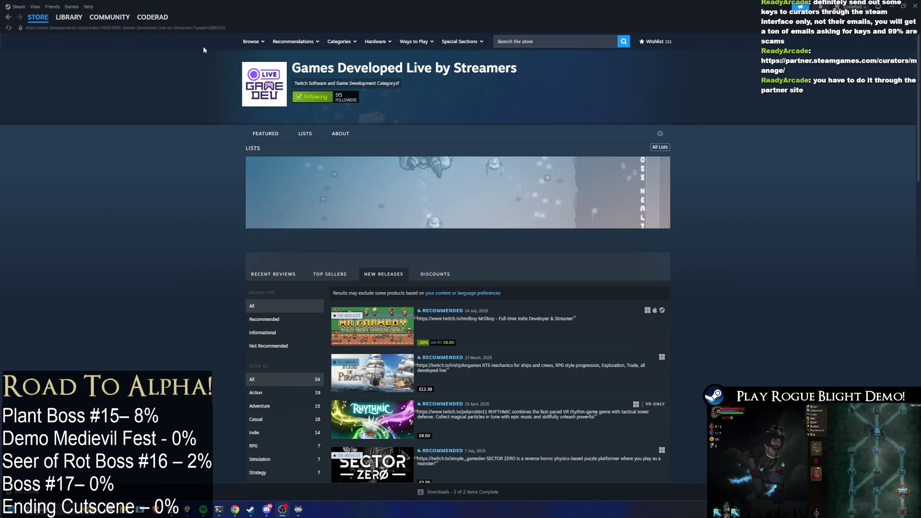
pyautogui.click(69, 16)
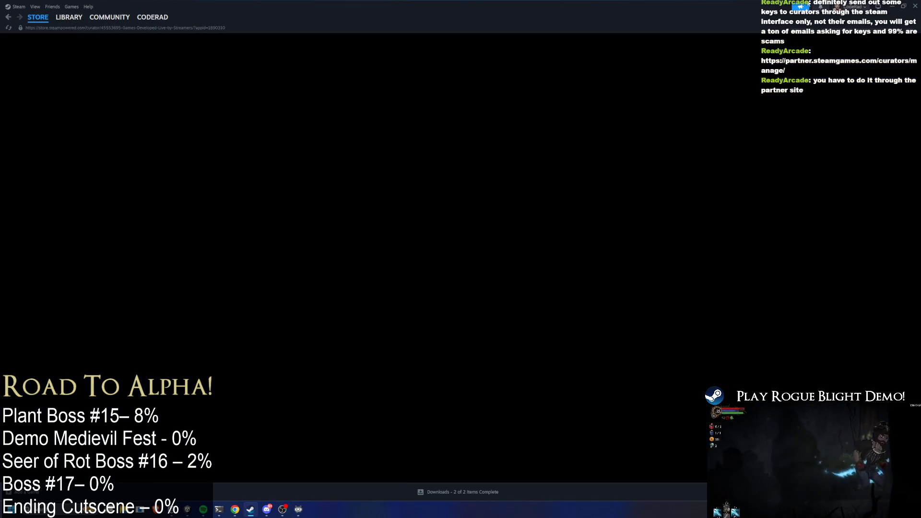
# Search the Unity Project window for TODO and open TODO.txt in Visual Studio
pyautogui.click(890, 9)
pyautogui.click(681, 336)
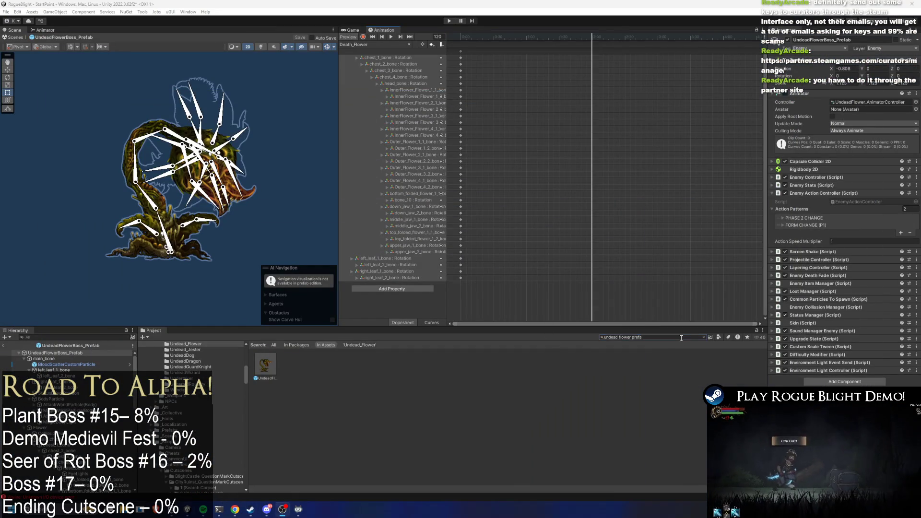
pyautogui.write('TODO')
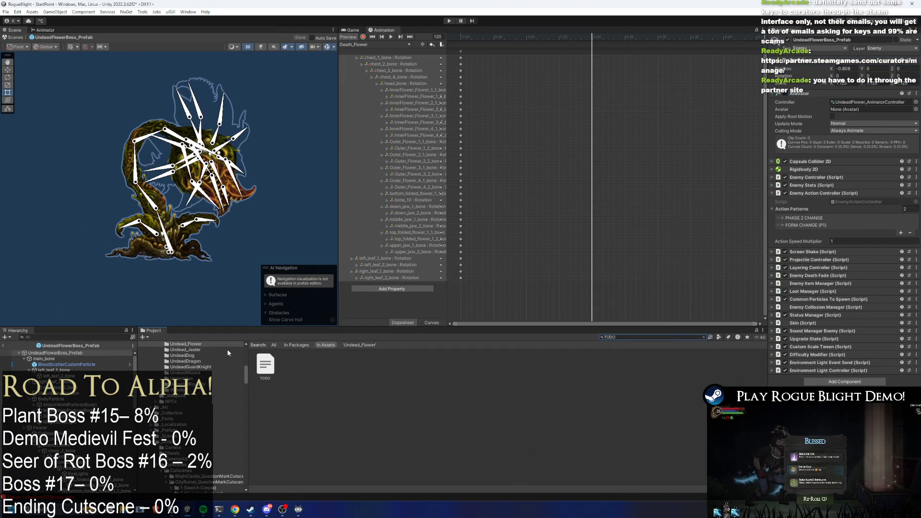
pyautogui.click(264, 367)
pyautogui.doubleClick(262, 368)
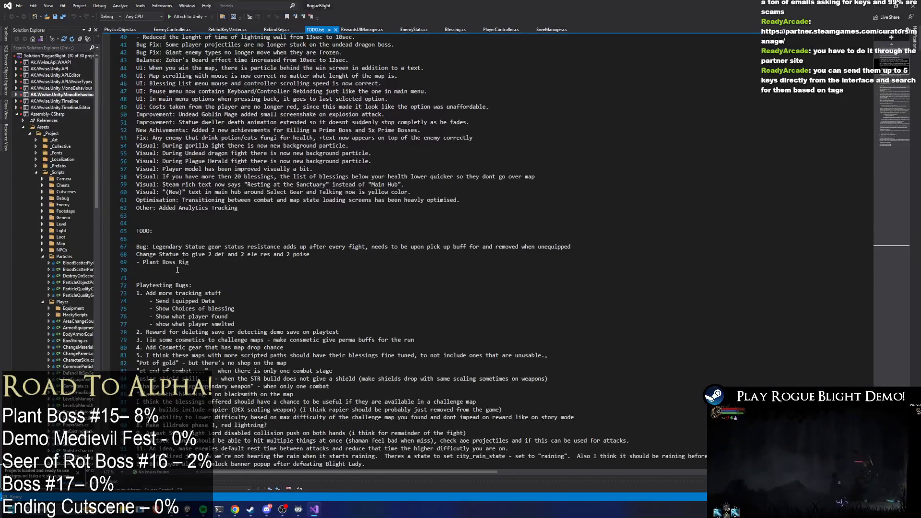
# Paste the Steam curator management link below Plant Boss Rig in TODO.txt and save
pyautogui.click(177, 269)
pyautogui.press('Return')
pyautogui.press('Return')
pyautogui.write('https://partner.steamgames.com/curators/manage/')
pyautogui.press('Return')
pyautogui.hotkey('ctrl', 's')
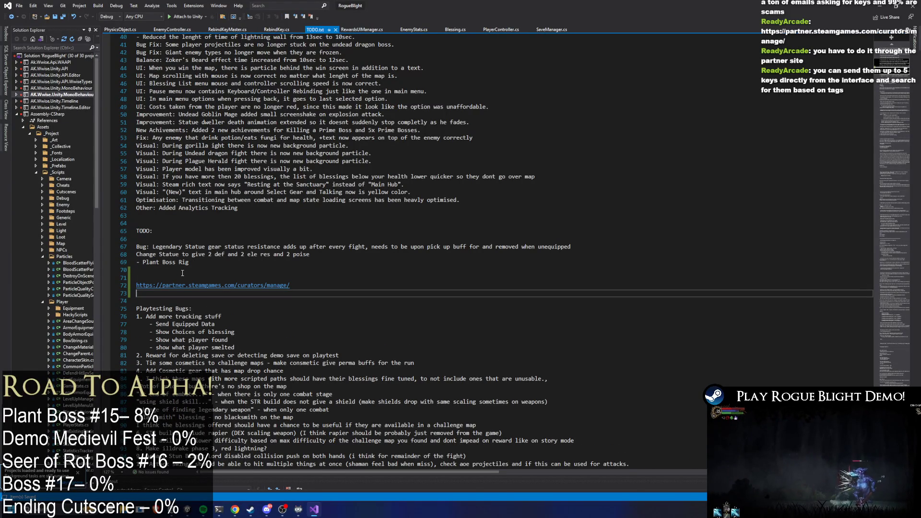
# Tidy the blank lines around the link, save TODO.txt, and return to Unity
pyautogui.click(183, 273)
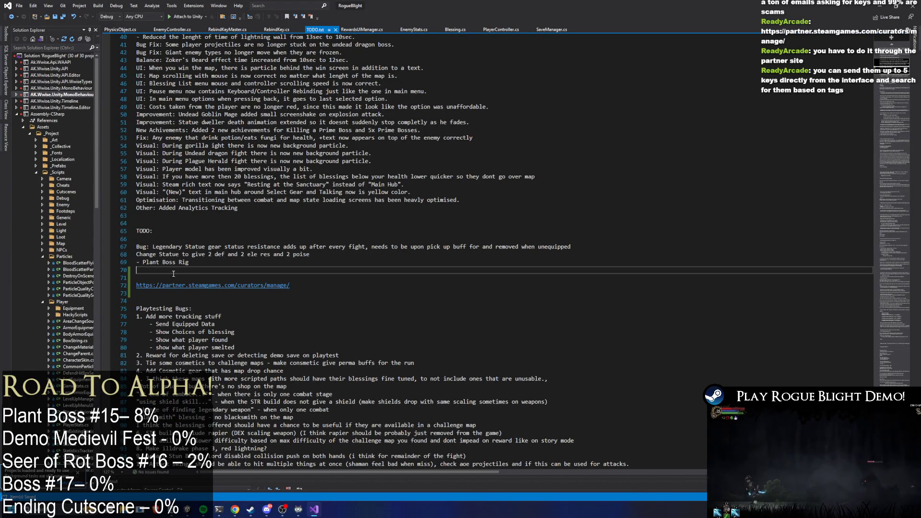
pyautogui.press('Delete')
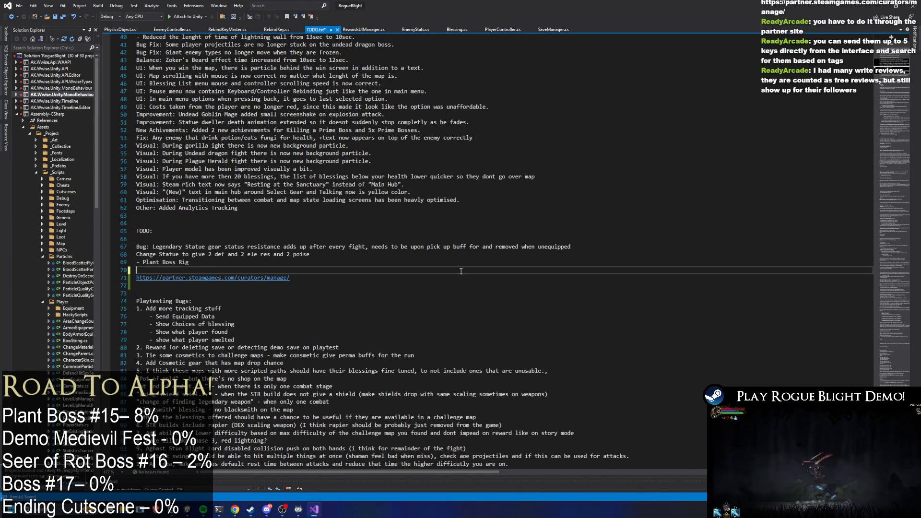
pyautogui.press('Down')
pyautogui.press('Return')
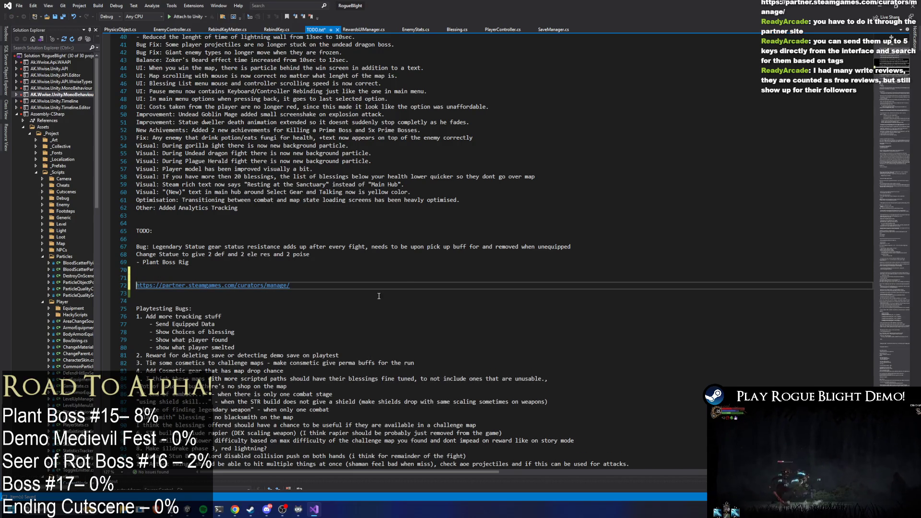
pyautogui.hotkey('ctrl', 's')
pyautogui.hotkey('alt', 'Tab')
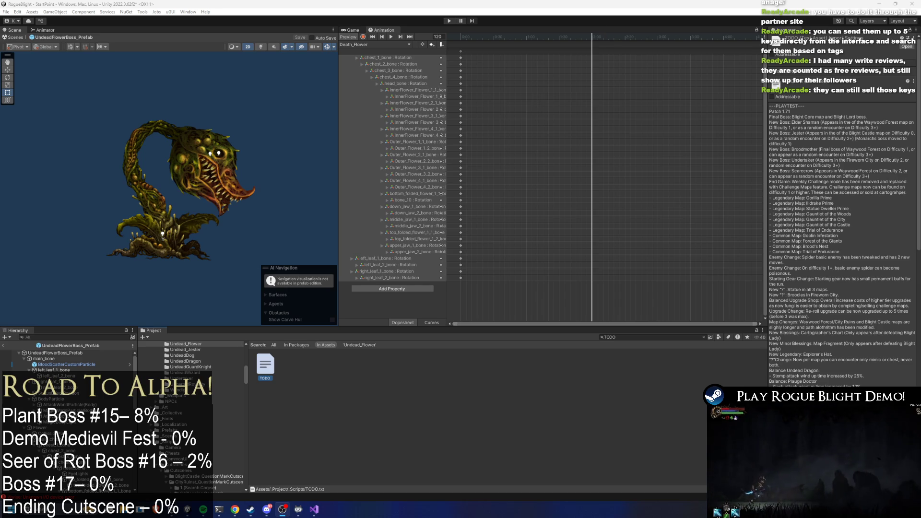
# Widen the Inspector and step from BloodScatterCustomParticle through the flower's Hierarchy bones and sprites
pyautogui.moveTo(766, 263); pyautogui.dragTo(670, 262)
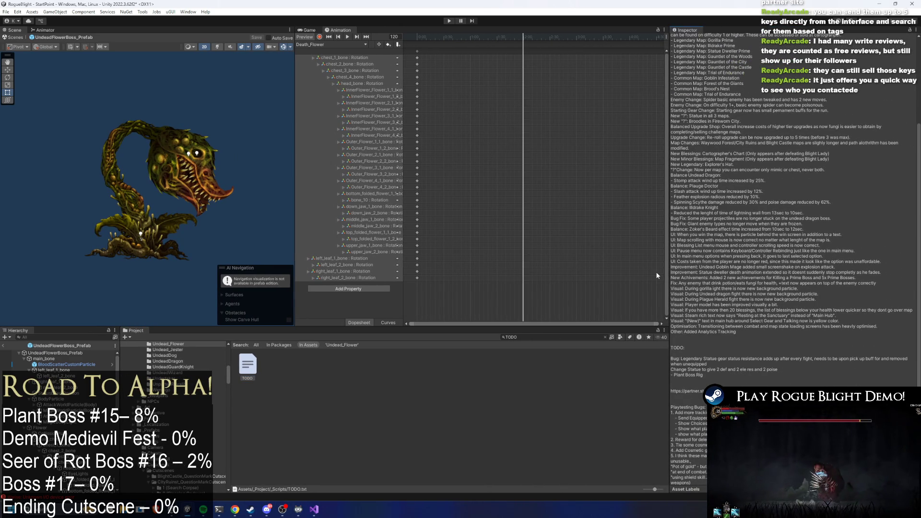
pyautogui.click(77, 353)
pyautogui.click(73, 364)
pyautogui.press('Left')
pyautogui.press('Left')
pyautogui.press('Down')
pyautogui.press('Down')
pyautogui.press('Down')
pyautogui.press('Down')
pyautogui.press('Down')
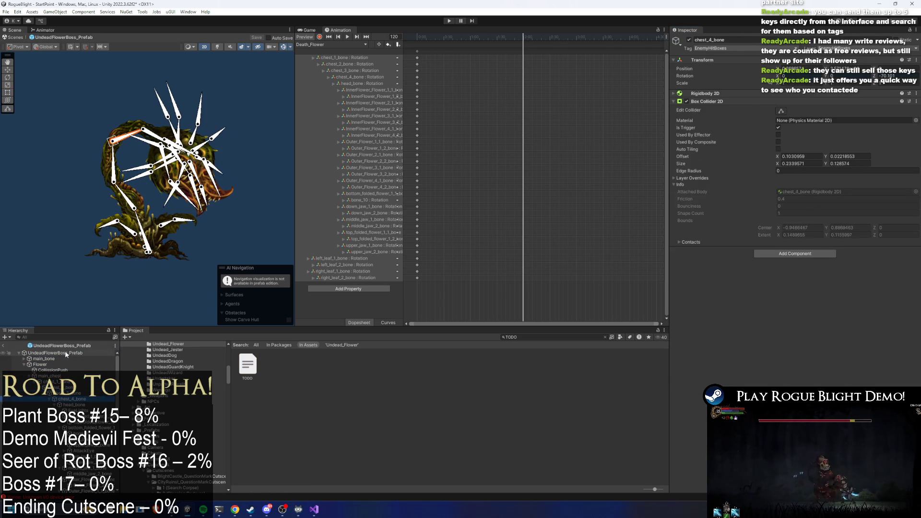
pyautogui.press('Left')
pyautogui.press('Left')
pyautogui.press('Left')
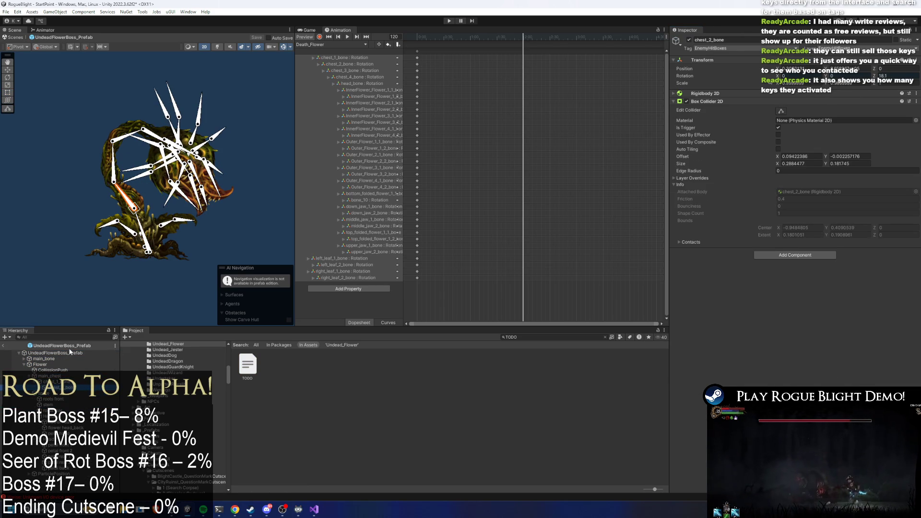
pyautogui.press('Down')
pyautogui.press('Down')
pyautogui.press('Up')
pyautogui.press('Down')
pyautogui.press('Down')
pyautogui.press('Down')
pyautogui.press('Down')
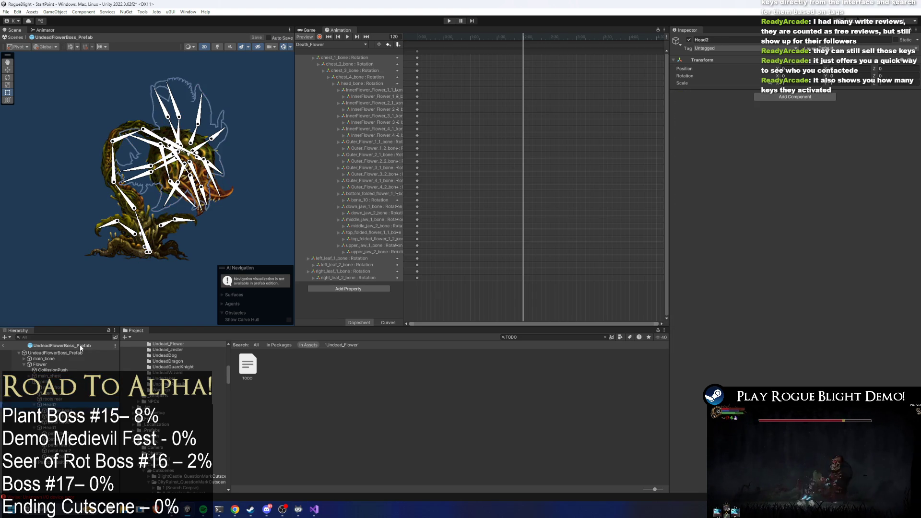
pyautogui.press('Left')
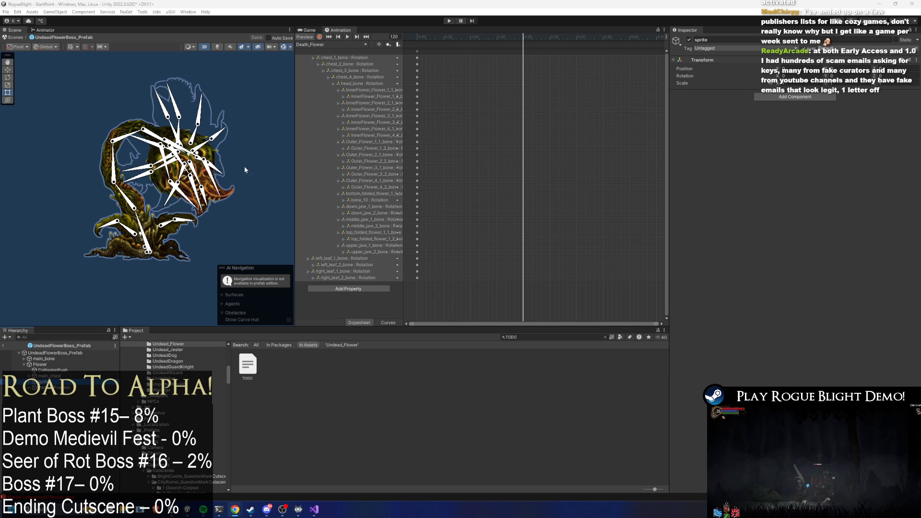
pyautogui.click(39, 365)
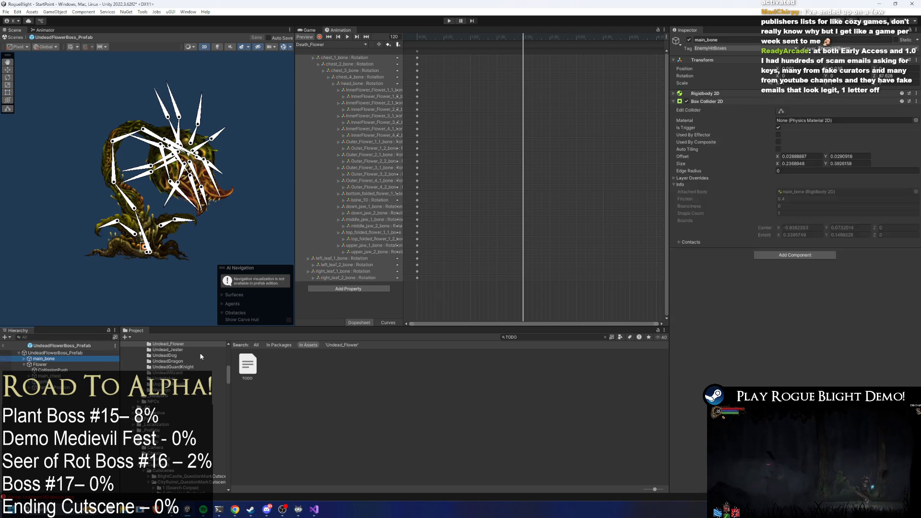
# Test-rotate head_bone and chest_3_bone, undo the chest rotation, and enable Animation recording
pyautogui.press('Up')
pyautogui.press('Up')
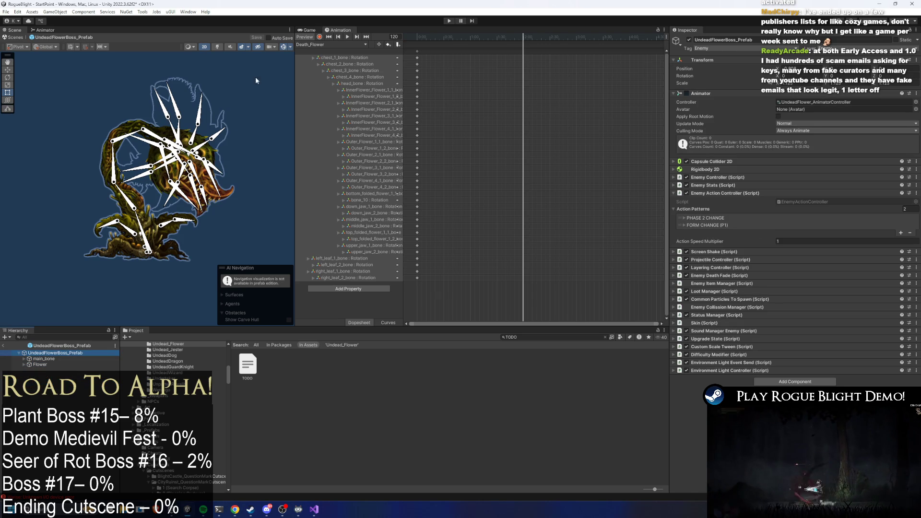
pyautogui.scroll(2, 226, 168)
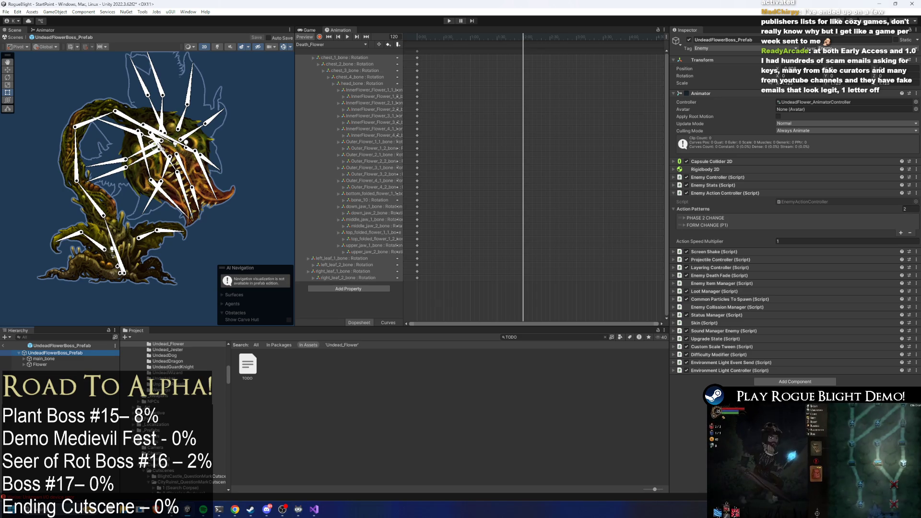
pyautogui.click(169, 157)
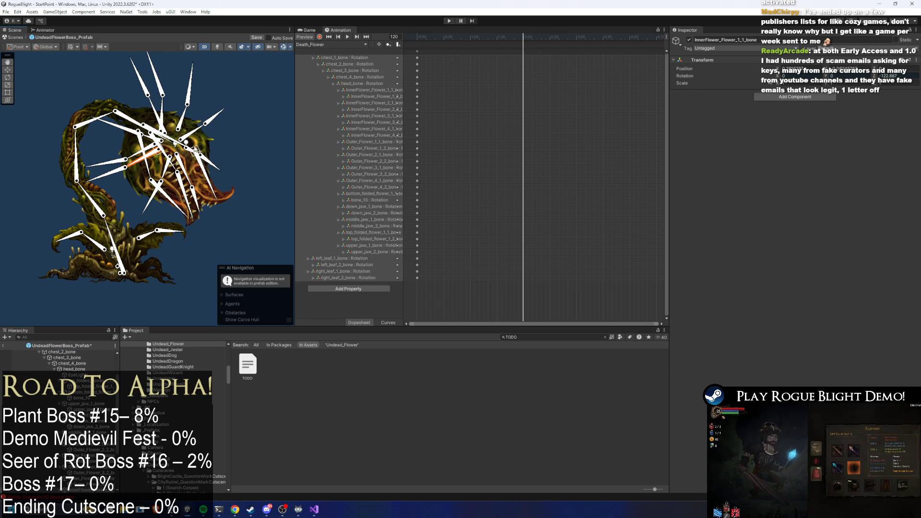
pyautogui.click(168, 160)
pyautogui.moveTo(133, 125); pyautogui.dragTo(121, 127)
pyautogui.moveTo(76, 151); pyautogui.dragTo(88, 152)
pyautogui.hotkey('ctrl', 'z')
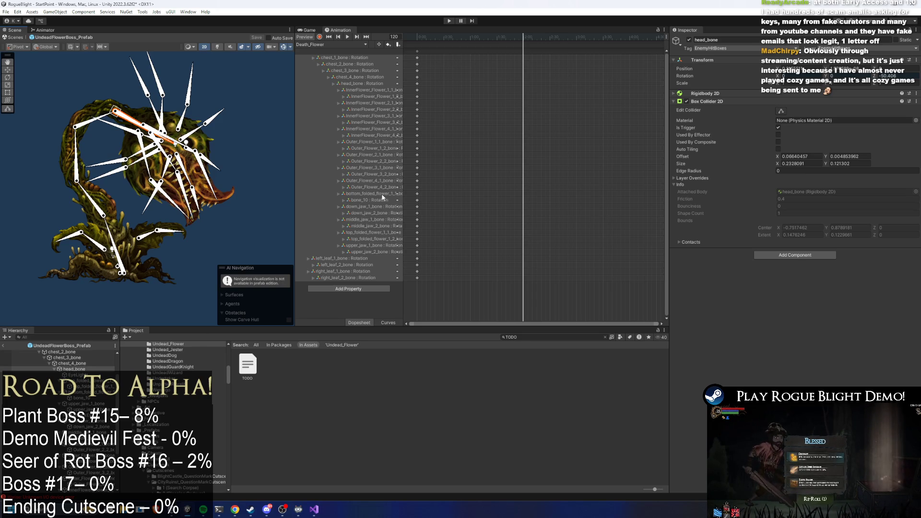
pyautogui.click(320, 38)
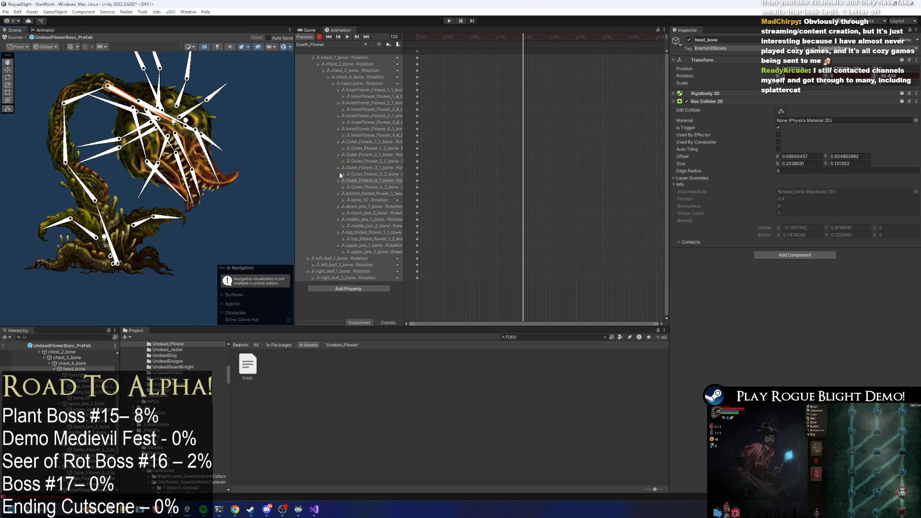
# Rotate chest_1, chest_4, head and the left and right leaf bones into a slumped pose
pyautogui.moveTo(299, 169); pyautogui.dragTo(346, 171)
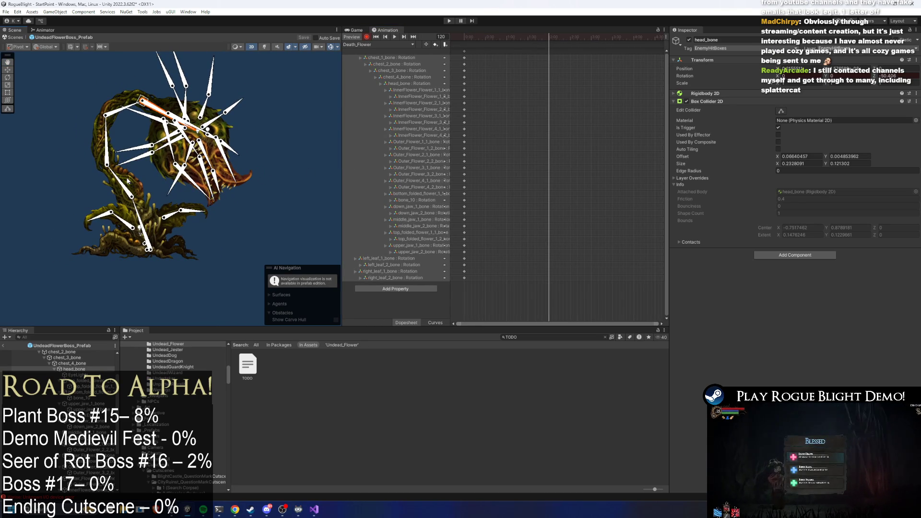
pyautogui.moveTo(176, 158); pyautogui.dragTo(174, 179)
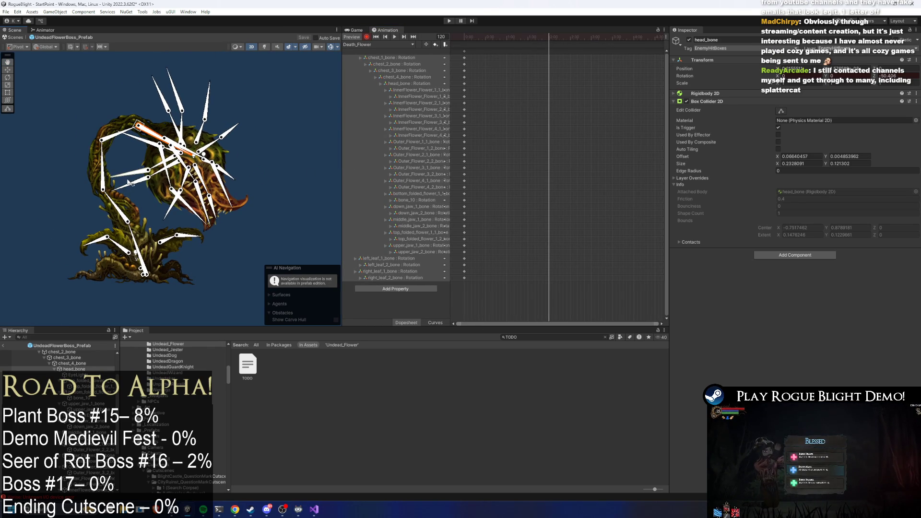
pyautogui.moveTo(138, 252)
pyautogui.mouseDown()
pyautogui.moveTo(133, 230)
pyautogui.moveTo(137, 237)
pyautogui.mouseUp()
pyautogui.moveTo(131, 137); pyautogui.dragTo(143, 140)
pyautogui.moveTo(185, 165); pyautogui.dragTo(192, 197)
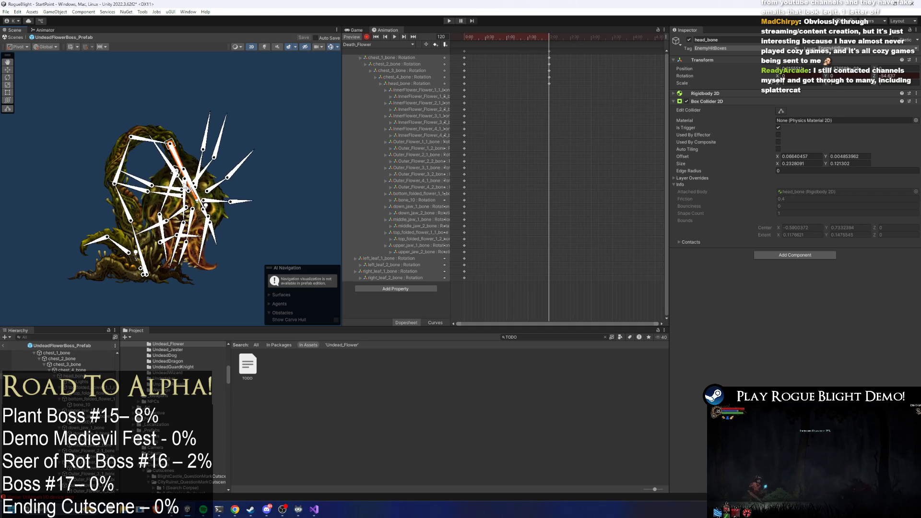
pyautogui.scroll(2, 174, 214)
pyautogui.moveTo(103, 262); pyautogui.dragTo(100, 265)
pyautogui.moveTo(177, 249); pyautogui.dragTo(180, 252)
pyautogui.moveTo(54, 263); pyautogui.dragTo(64, 276)
# Refine the slumped pose by re-rotating chest_1, chest_4, head, chest_3 and down_jaw_2 bones
pyautogui.click(96, 263)
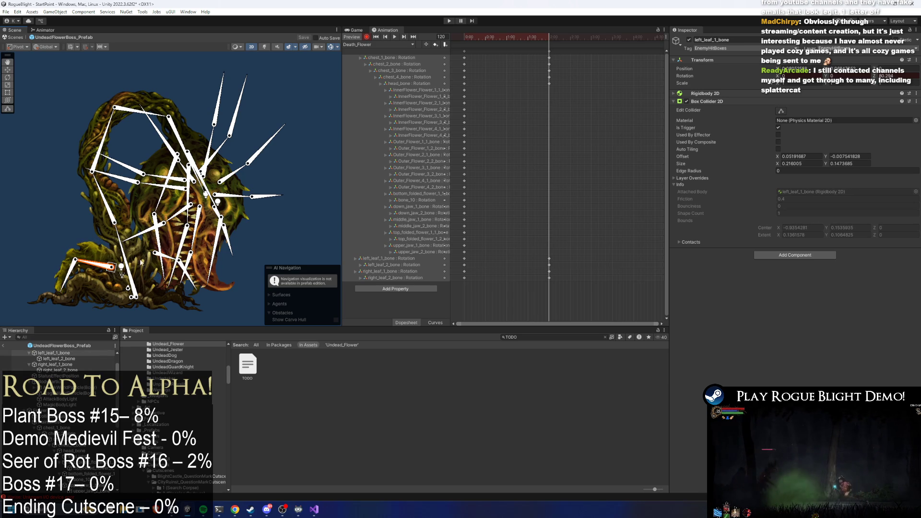
pyautogui.moveTo(139, 259); pyautogui.dragTo(135, 261)
pyautogui.moveTo(115, 139); pyautogui.dragTo(126, 140)
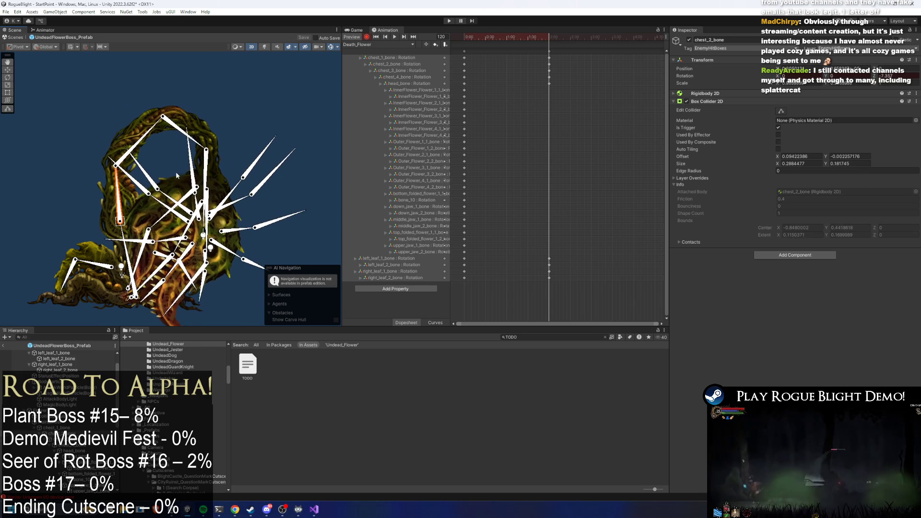
pyautogui.moveTo(207, 153); pyautogui.dragTo(211, 165)
pyautogui.moveTo(139, 141)
pyautogui.mouseDown()
pyautogui.moveTo(118, 198)
pyautogui.moveTo(205, 140)
pyautogui.moveTo(206, 220)
pyautogui.mouseUp()
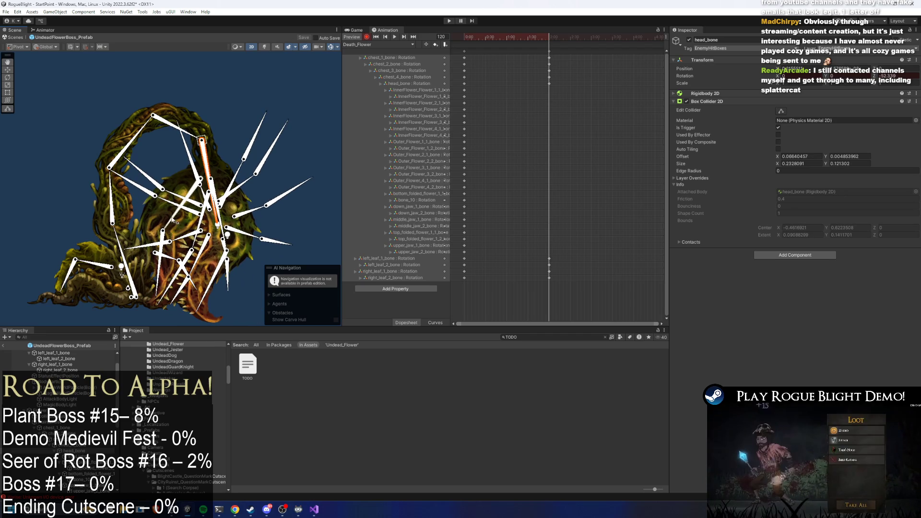
pyautogui.moveTo(176, 219); pyautogui.dragTo(165, 274)
pyautogui.click(207, 281)
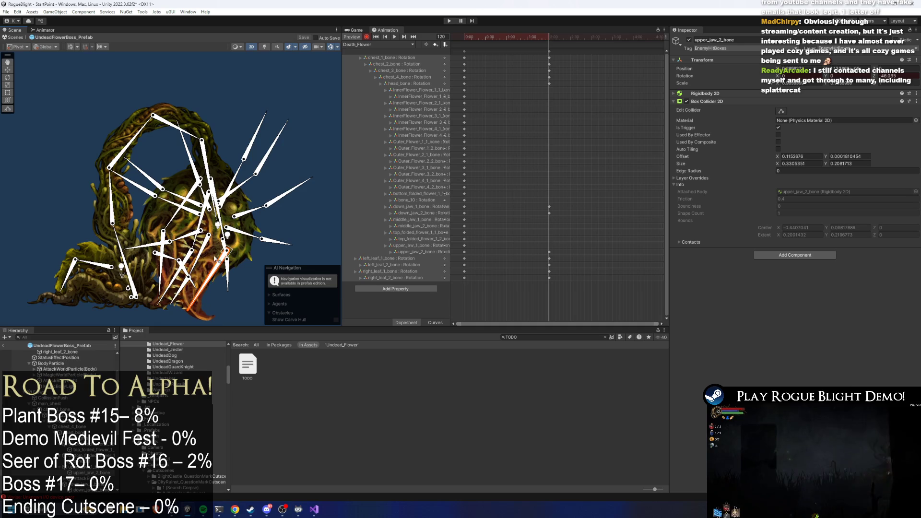
pyautogui.click(216, 218)
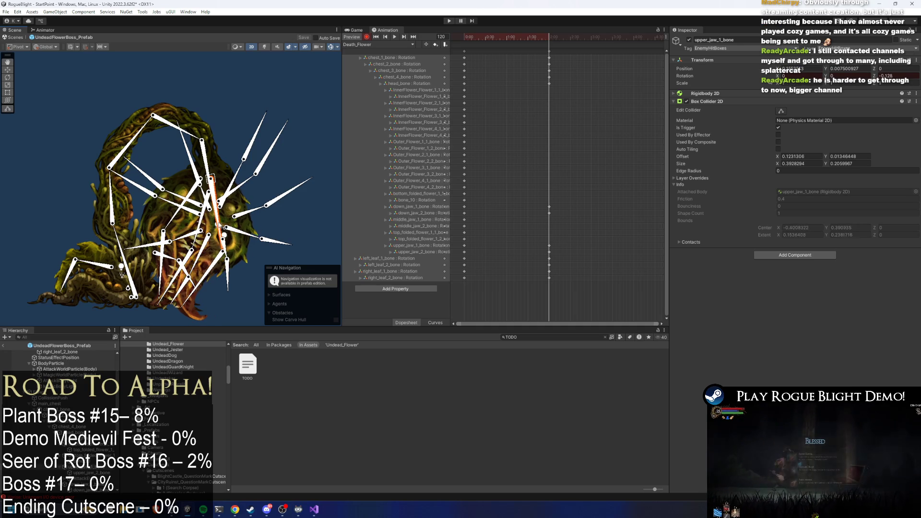
pyautogui.moveTo(188, 137); pyautogui.dragTo(172, 131)
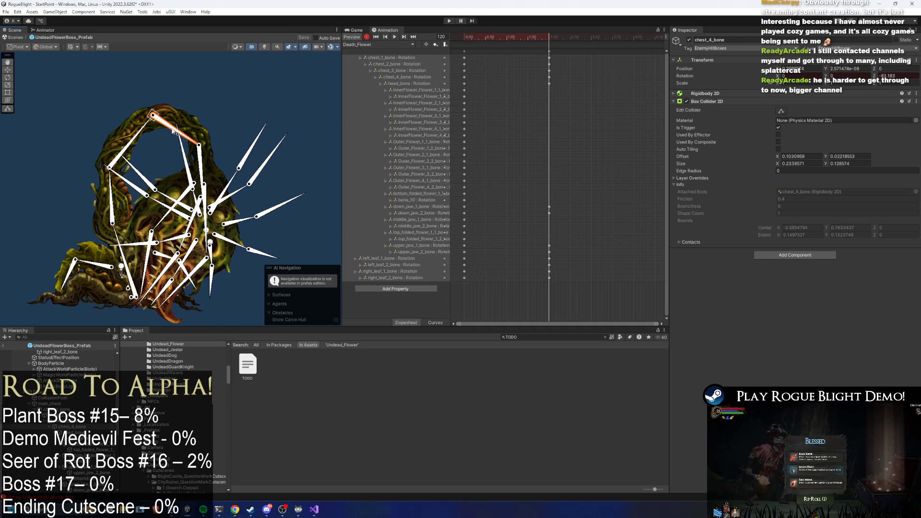
# At frame 44, lift the neck and head and rotate the jaw bones wide open
pyautogui.click(496, 37)
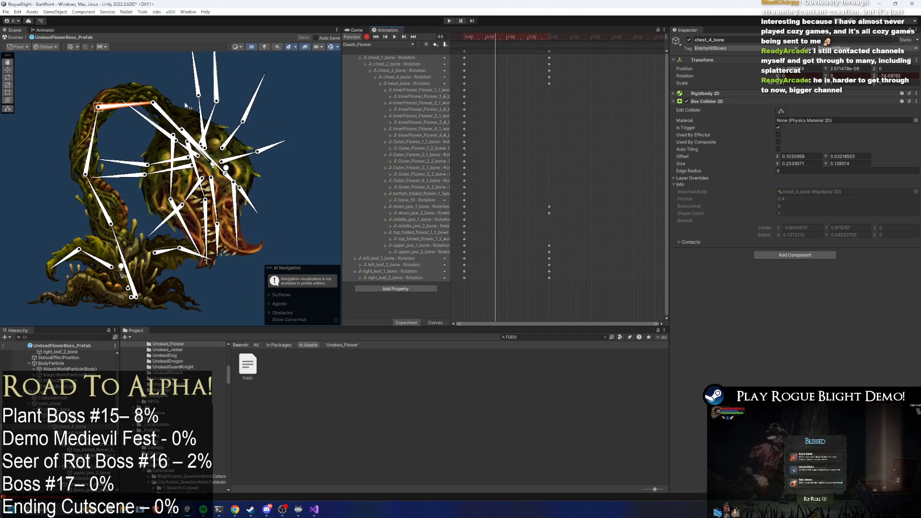
pyautogui.moveTo(124, 106)
pyautogui.mouseDown()
pyautogui.moveTo(144, 91)
pyautogui.moveTo(185, 122)
pyautogui.mouseUp()
pyautogui.moveTo(239, 133); pyautogui.dragTo(250, 165)
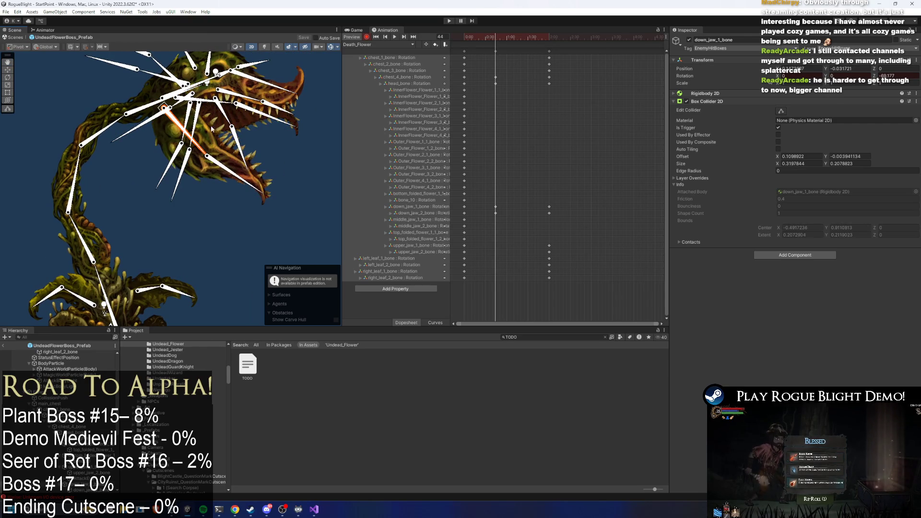
pyautogui.click(248, 82)
pyautogui.moveTo(248, 82); pyautogui.dragTo(251, 78)
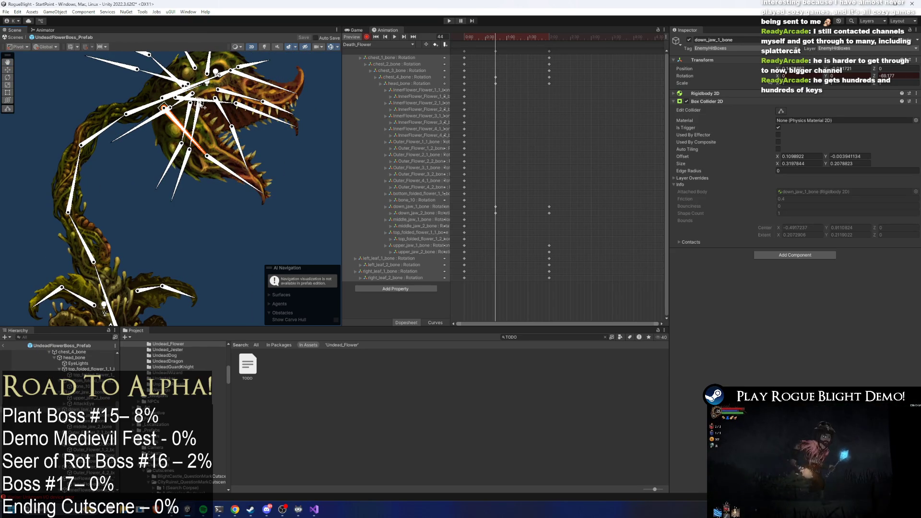
pyautogui.click(209, 102)
pyautogui.moveTo(209, 102)
pyautogui.mouseDown()
pyautogui.moveTo(208, 112)
pyautogui.moveTo(274, 151)
pyautogui.mouseUp()
pyautogui.moveTo(203, 86)
pyautogui.mouseDown()
pyautogui.moveTo(167, 139)
pyautogui.moveTo(199, 106)
pyautogui.moveTo(231, 110)
pyautogui.mouseUp()
pyautogui.moveTo(174, 167)
pyautogui.mouseDown()
pyautogui.moveTo(189, 158)
pyautogui.moveTo(182, 161)
pyautogui.mouseUp()
pyautogui.moveTo(148, 187)
pyautogui.mouseDown()
pyautogui.moveTo(171, 212)
pyautogui.moveTo(166, 219)
pyautogui.mouseUp()
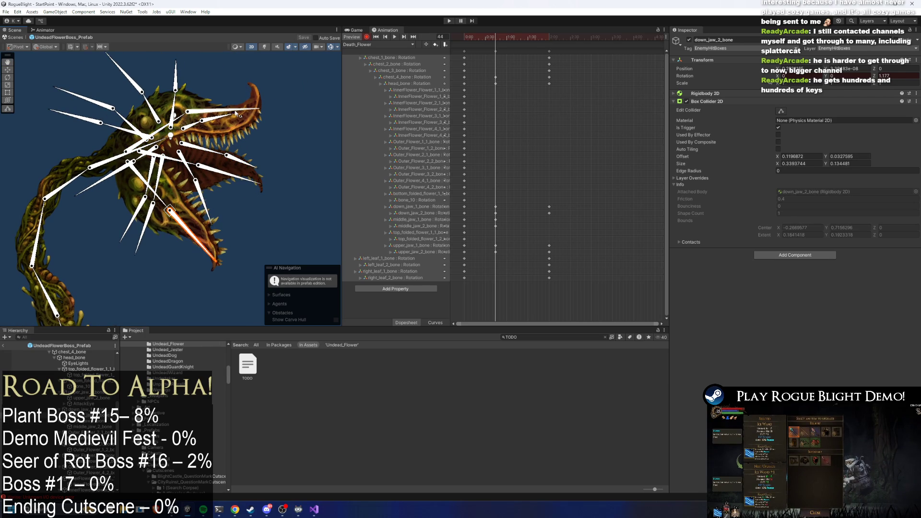
# Rotate upper_jaw_2_bone upward, then shift the 0:30 keyframes earlier
pyautogui.moveTo(230, 111); pyautogui.dragTo(291, 104)
pyautogui.press('space')
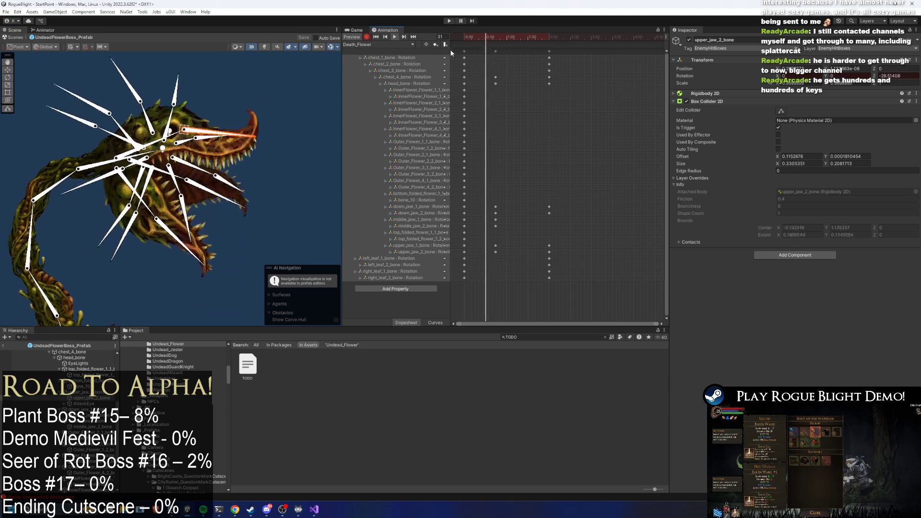
pyautogui.click(496, 51)
pyautogui.moveTo(489, 53); pyautogui.dragTo(479, 53)
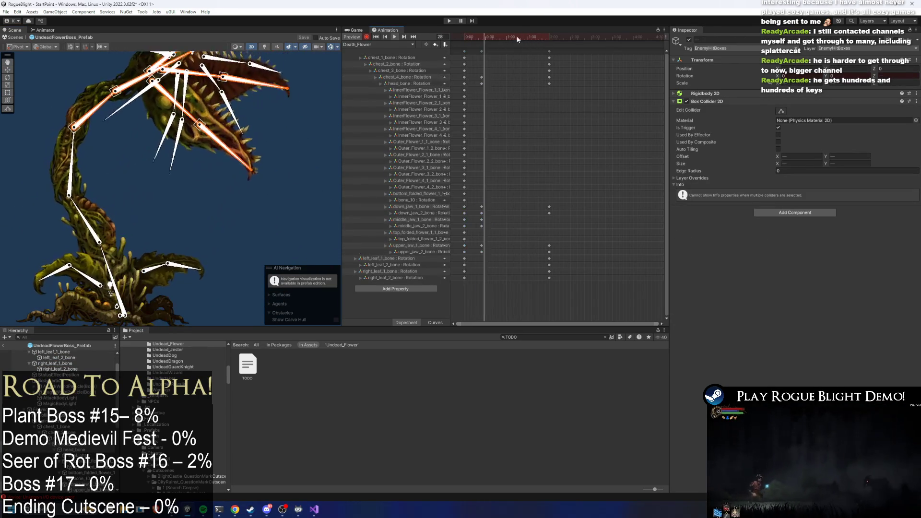
# At frame 55, key a bend on chest_1_bone and a downward head_bone rotation
pyautogui.click(467, 41)
pyautogui.moveTo(467, 41); pyautogui.dragTo(503, 36)
pyautogui.click(102, 233)
pyautogui.click(102, 233)
pyautogui.moveTo(102, 234); pyautogui.dragTo(120, 182)
pyautogui.click(219, 127)
pyautogui.moveTo(218, 128)
pyautogui.mouseDown()
pyautogui.moveTo(220, 146)
pyautogui.moveTo(186, 137)
pyautogui.mouseUp()
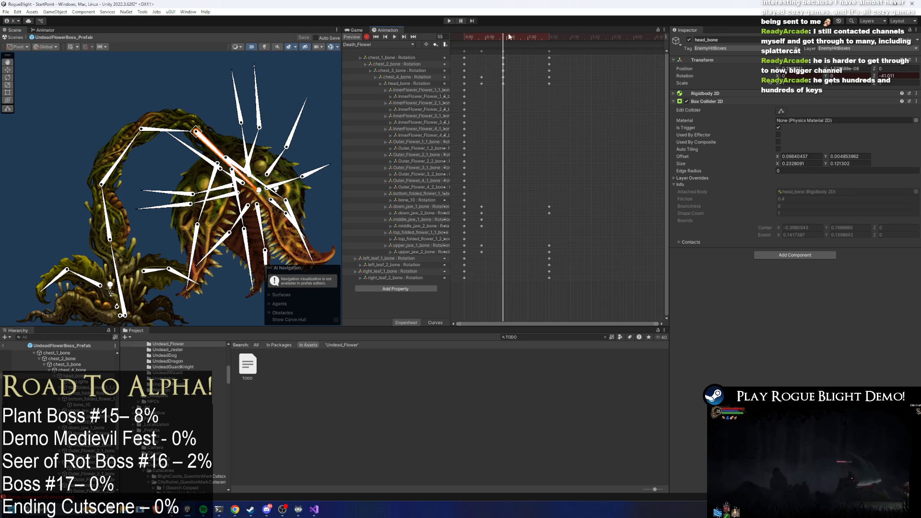
pyautogui.click(394, 36)
# Copy the jaw keyframes and paste them near frame 56
pyautogui.moveTo(506, 200); pyautogui.dragTo(477, 266)
pyautogui.hotkey('ctrl', 'c')
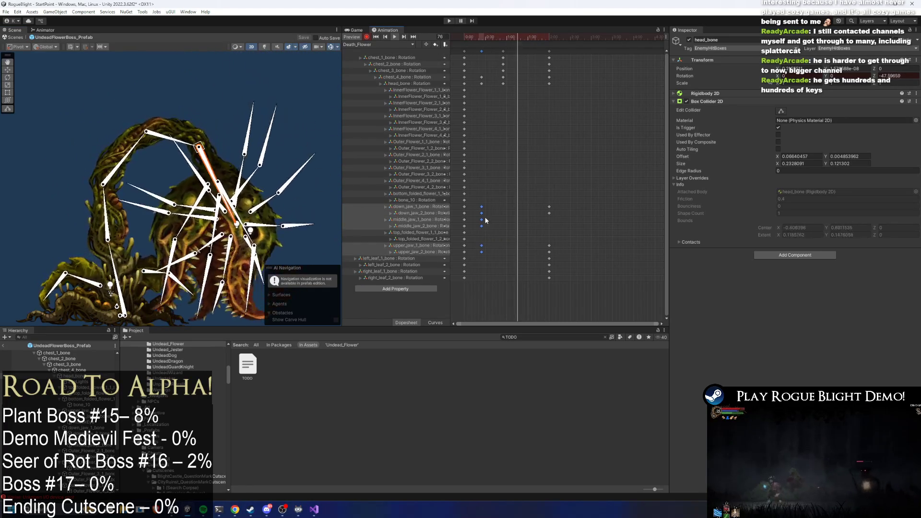
pyautogui.click(503, 42)
pyautogui.hotkey('ctrl', 'v')
pyautogui.press('space')
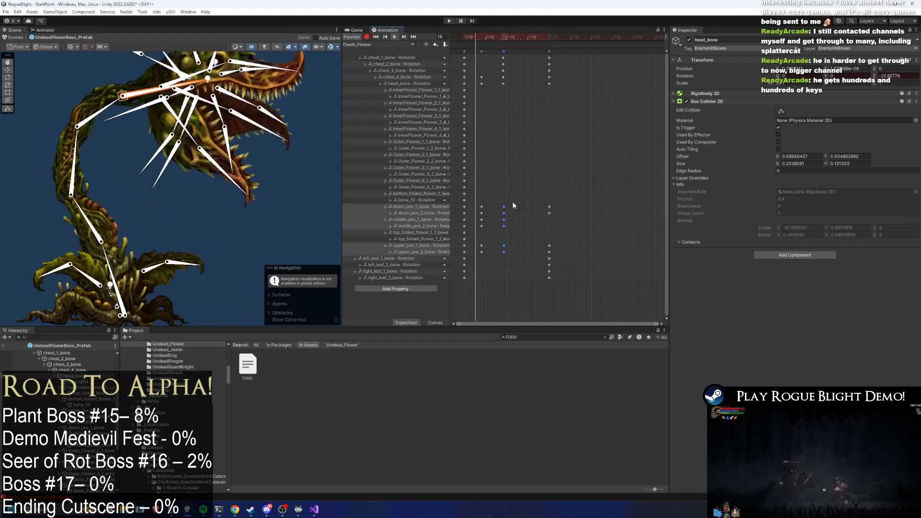
# Try keying down_jaw_1, middle_jaw_2 and upper_jaw_2 rotations at frame 67, then undo them
pyautogui.click(512, 38)
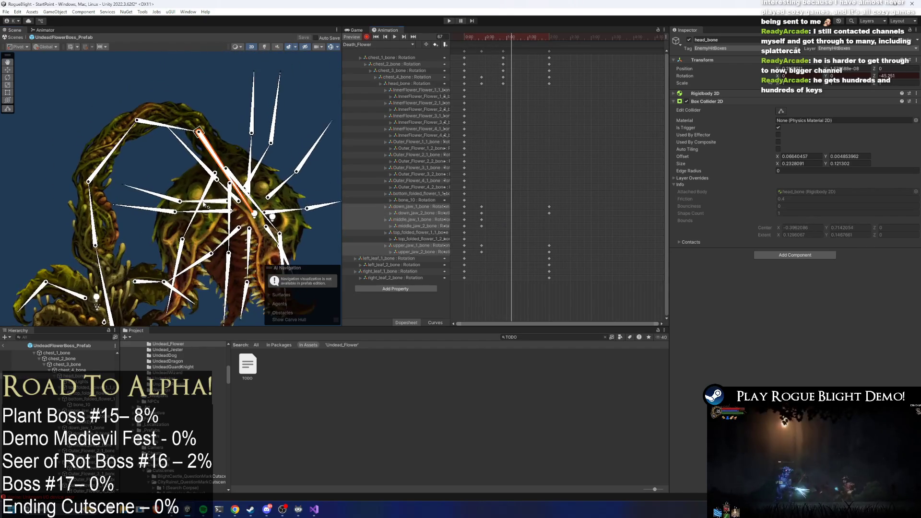
pyautogui.moveTo(153, 217); pyautogui.dragTo(148, 234)
pyautogui.moveTo(223, 259); pyautogui.dragTo(209, 279)
pyautogui.moveTo(270, 205); pyautogui.dragTo(294, 259)
pyautogui.press('space')
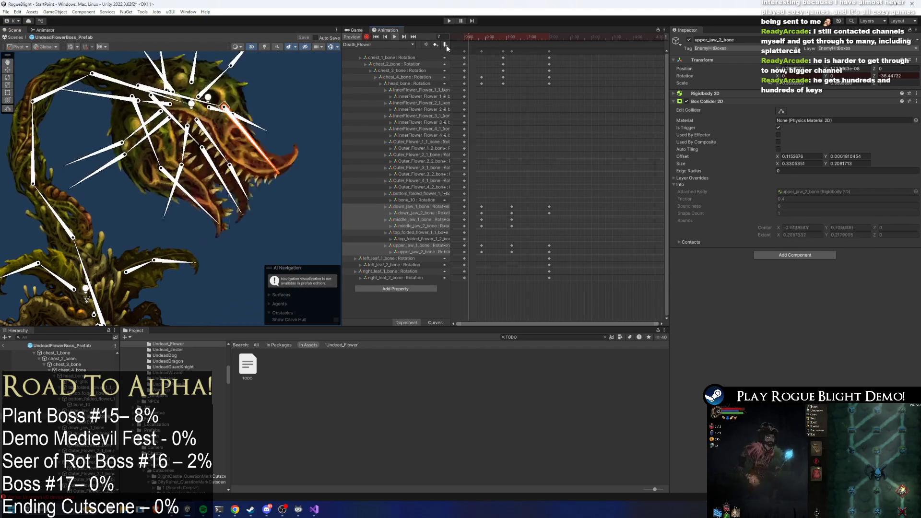
pyautogui.hotkey('ctrl', 'z')
pyautogui.hotkey('ctrl', 'z')
pyautogui.hotkey('ctrl', 'z')
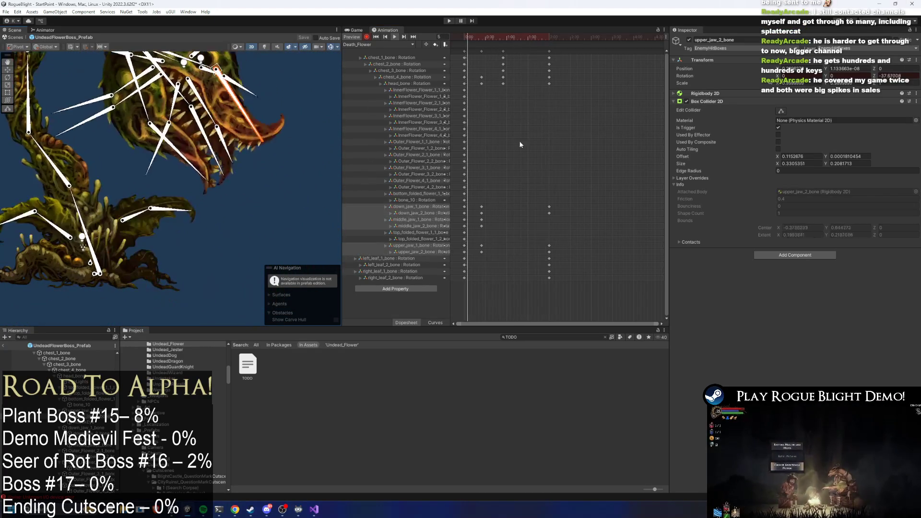
# Paste the first jaw keyframes at frame 78 and push the later keyframes further right
pyautogui.moveTo(470, 204); pyautogui.dragTo(460, 254)
pyautogui.click(520, 41)
pyautogui.hotkey('ctrl', 'v')
pyautogui.click(394, 37)
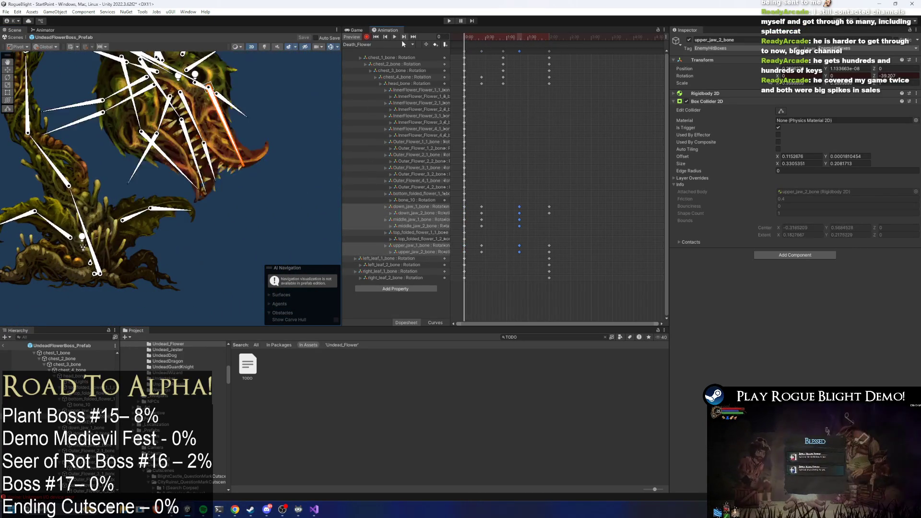
pyautogui.click(203, 278)
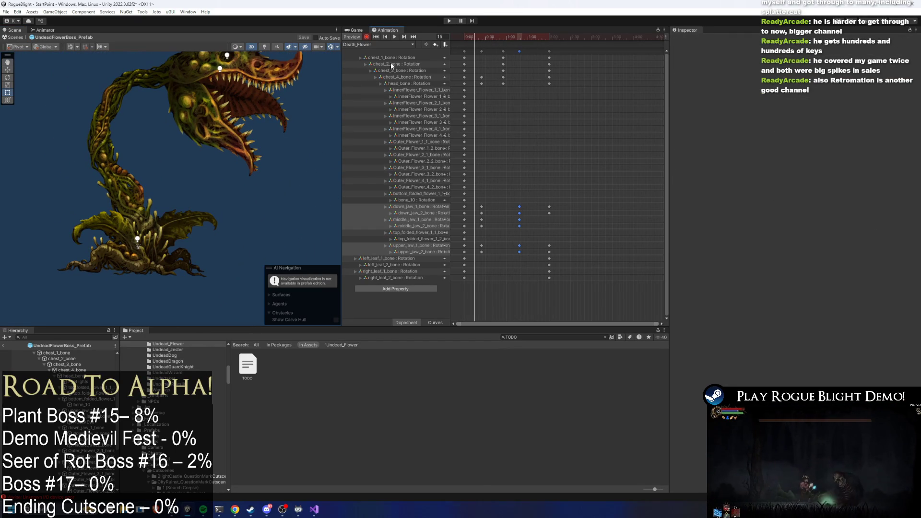
pyautogui.moveTo(541, 73)
pyautogui.mouseDown()
pyautogui.moveTo(462, 42)
pyautogui.moveTo(580, 51)
pyautogui.mouseUp()
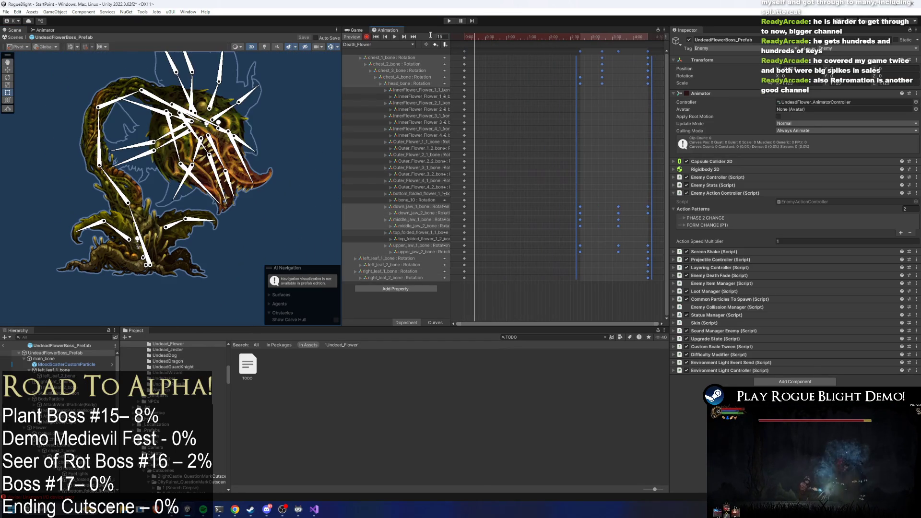
# Load the stun_short_Around_Flower(AttackForm) clip and select all its keyframes to fit them in view
pyautogui.click(387, 45)
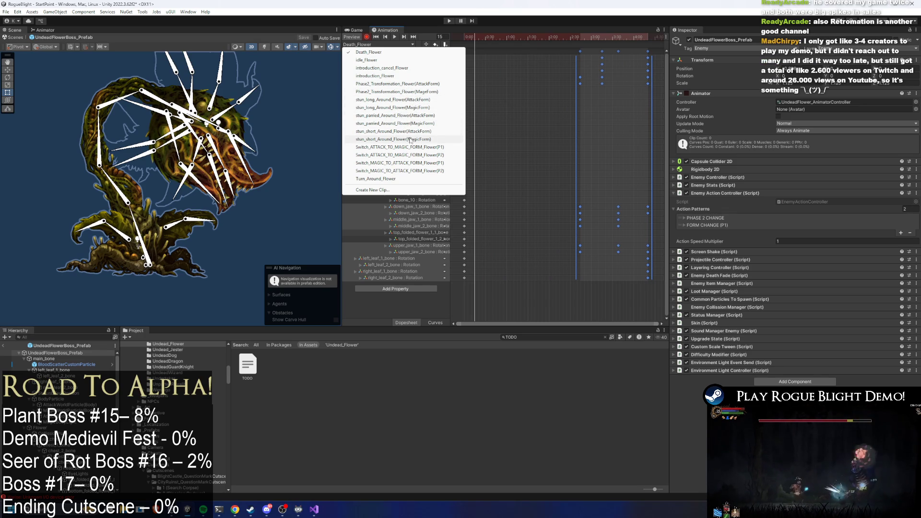
pyautogui.click(411, 133)
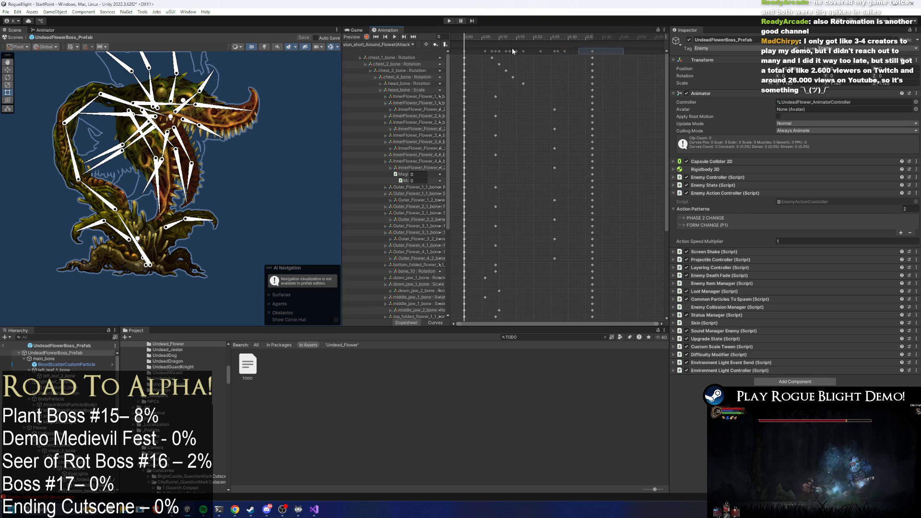
pyautogui.hotkey('ctrl', 'a')
pyautogui.click(391, 45)
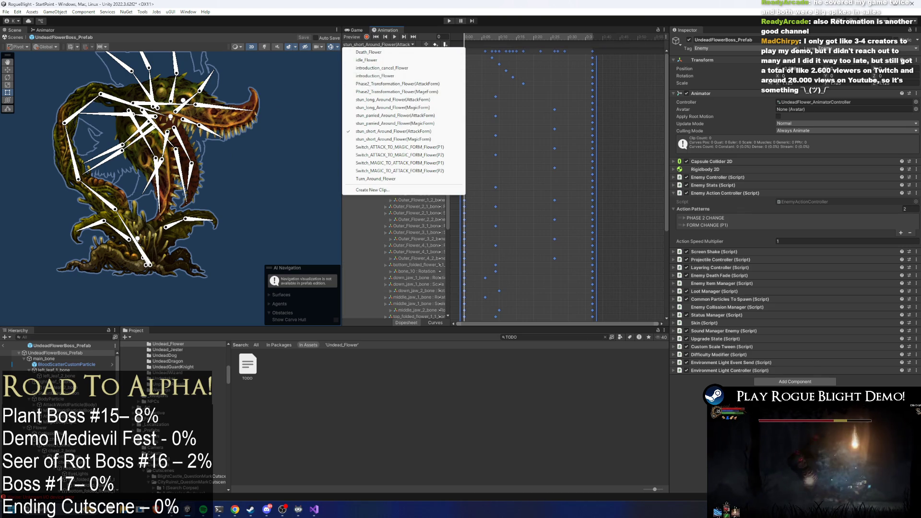